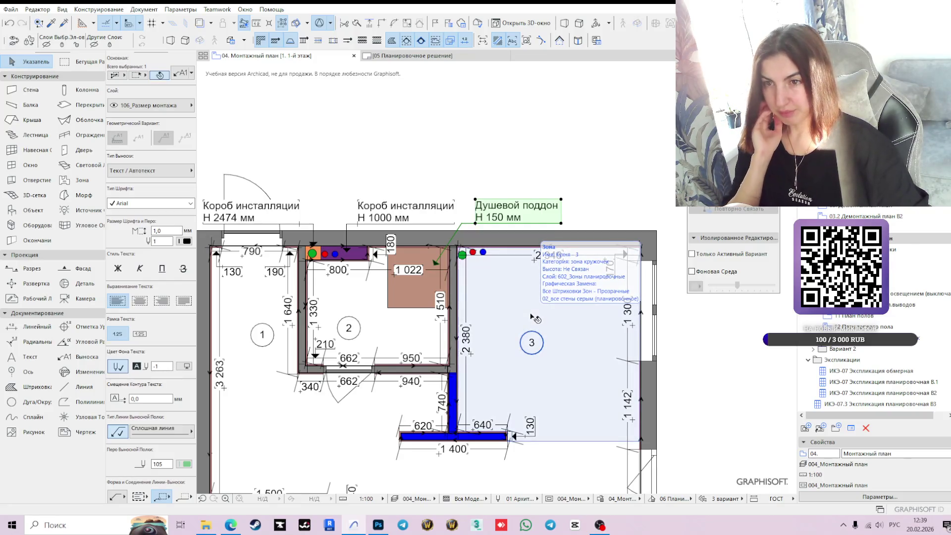
- Inspect the brown shower-tray slab, then switch to the 02. Планировочное решение view
scroll(408, 270, up, 2)
click(425, 307)
scroll(532, 347, down, 2)
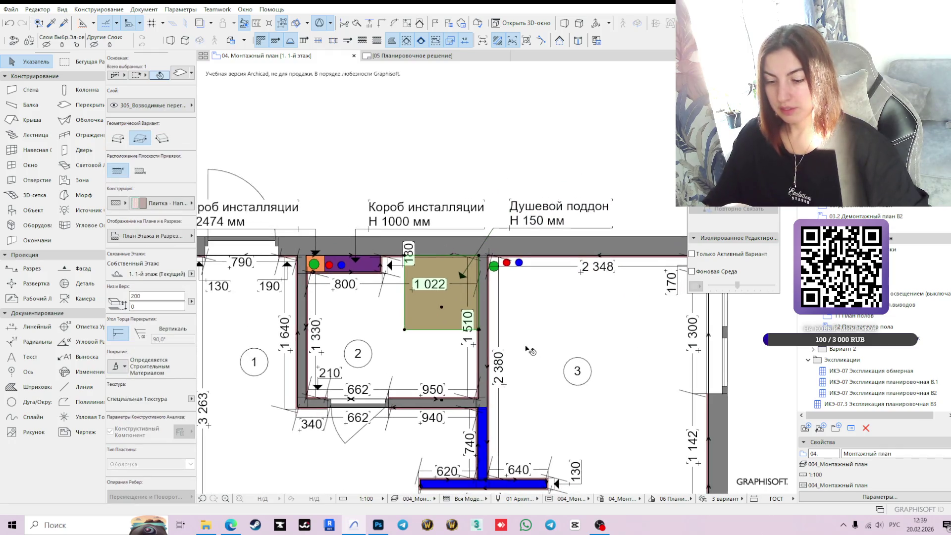
click(513, 105)
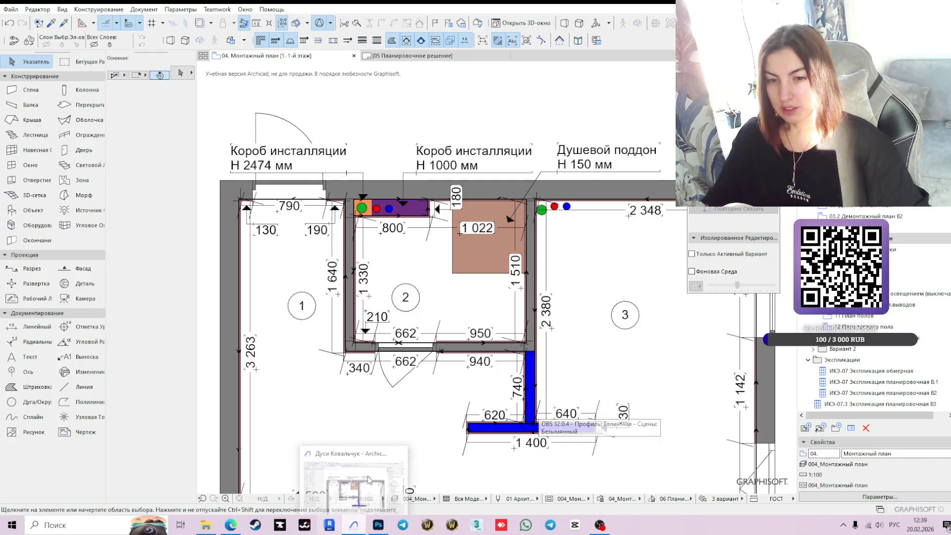
scroll(508, 265, down, 3)
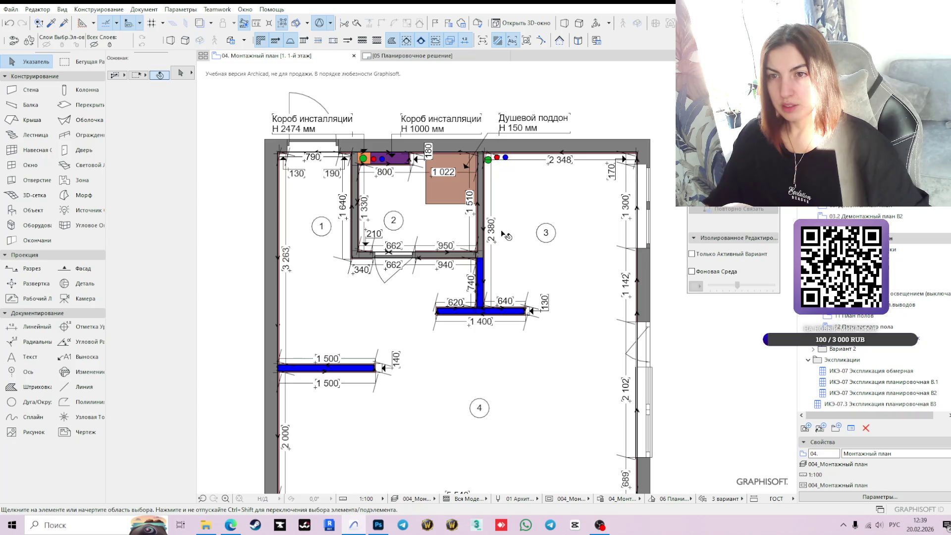
mouse_move(514, 242)
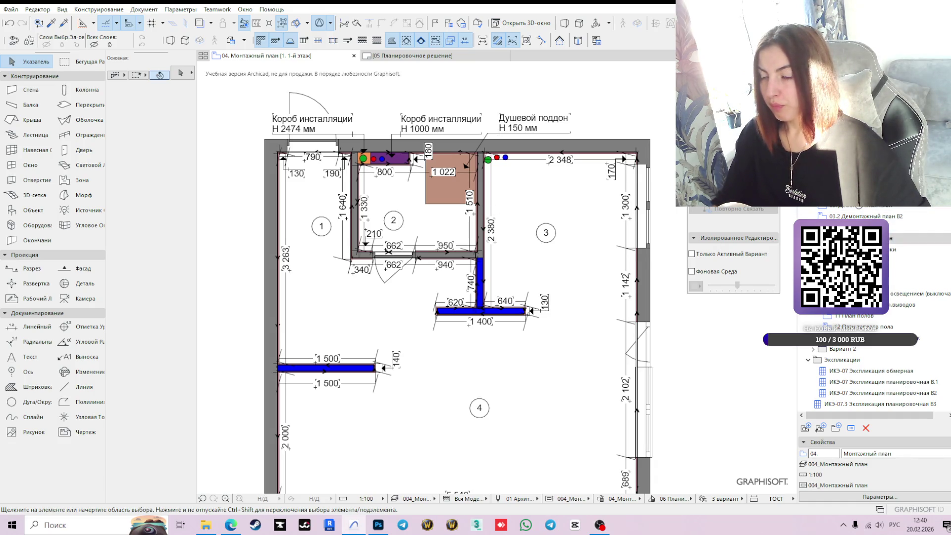
click(857, 183)
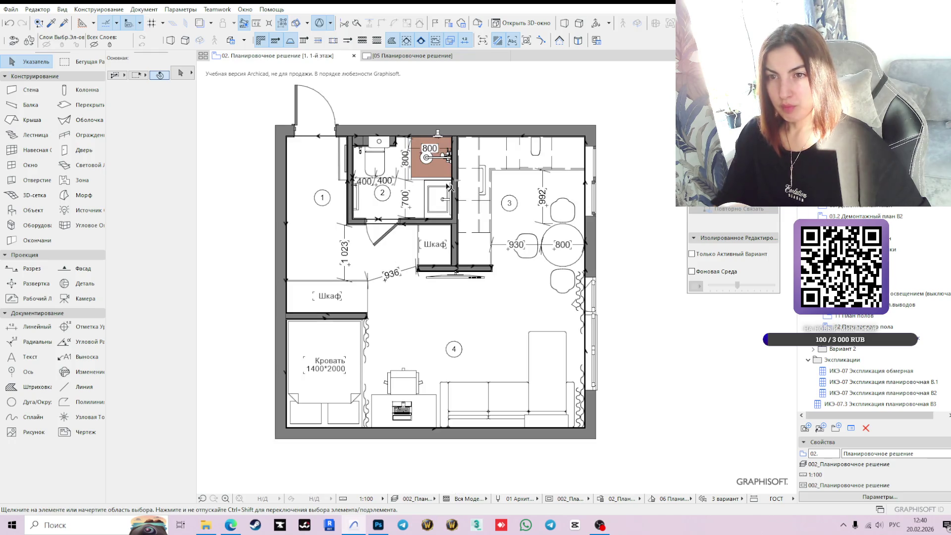
- Select the tray slab and check the Поддон душевой layer in Layer Settings
click(438, 173)
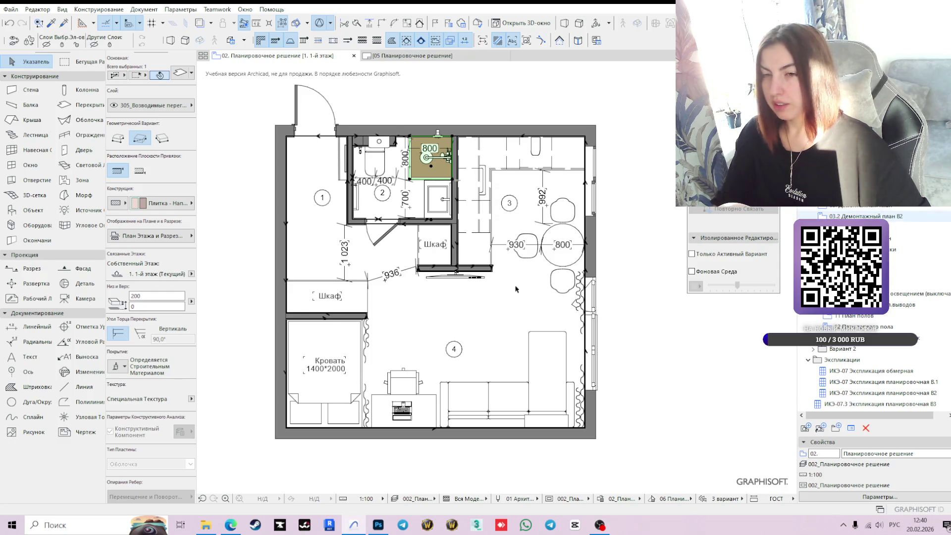
key(ctrl+l)
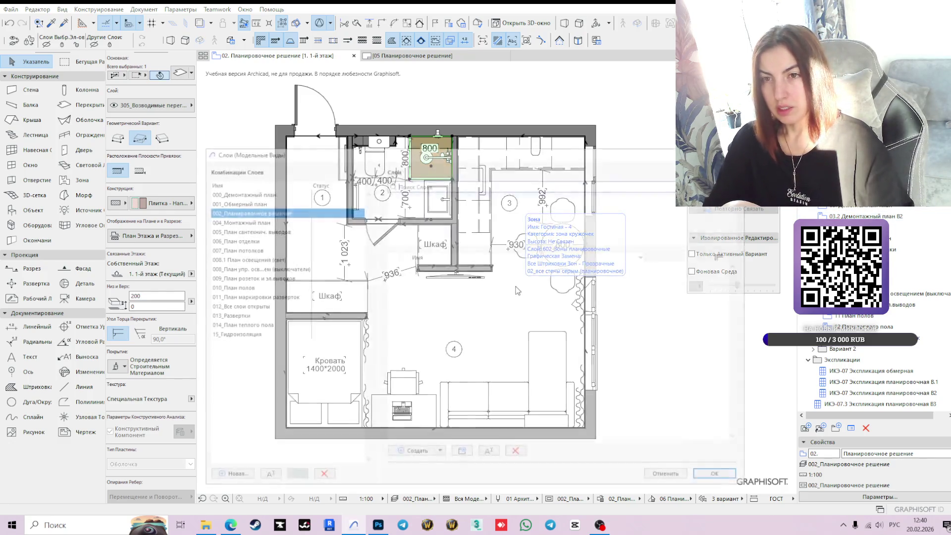
text(душ)
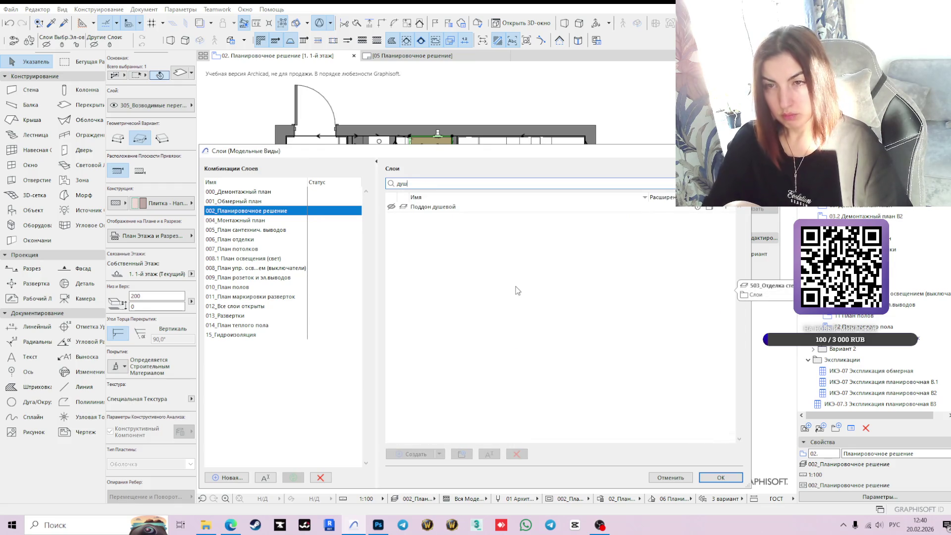
click(442, 208)
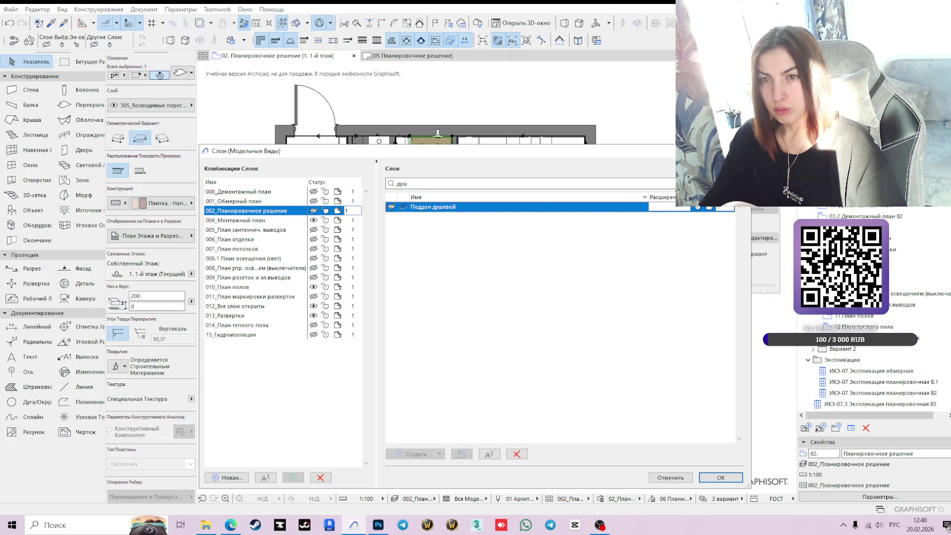
key(Return)
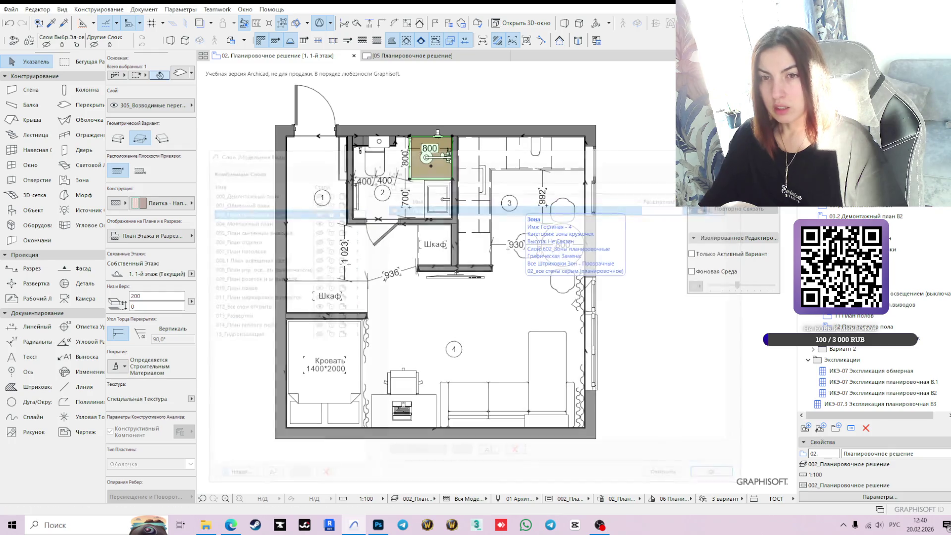
- Assign the shower-tray slab to the Поддон душевой layer
scroll(446, 168, up, 2)
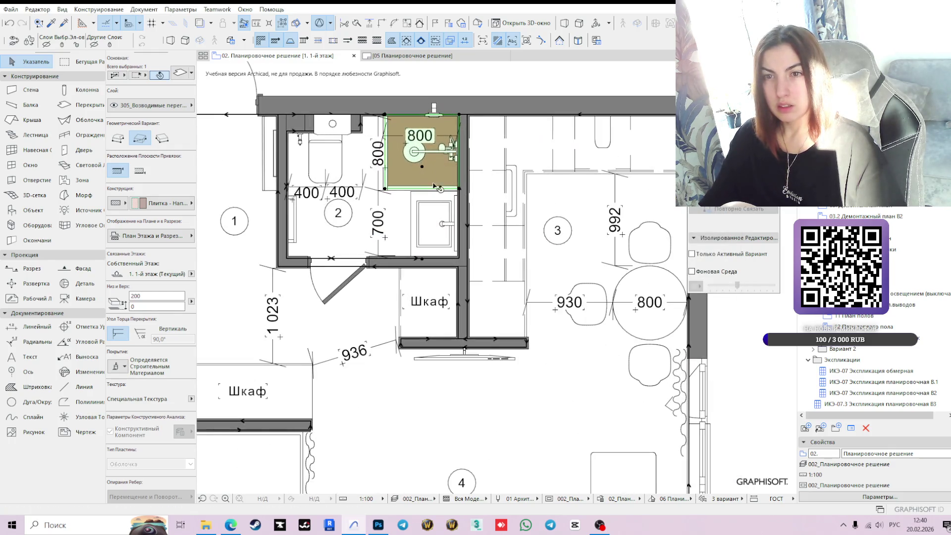
click(155, 107)
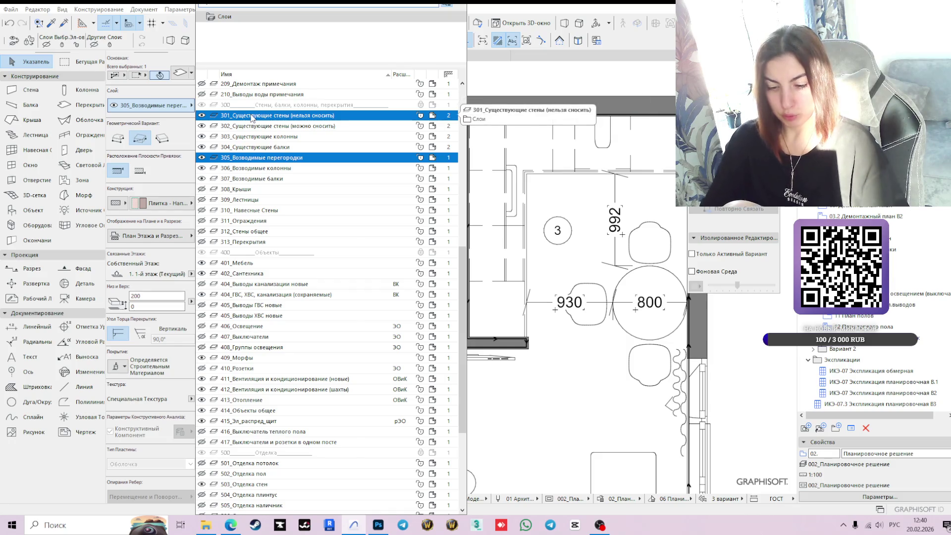
scroll(251, 118, down, 5)
text(под)
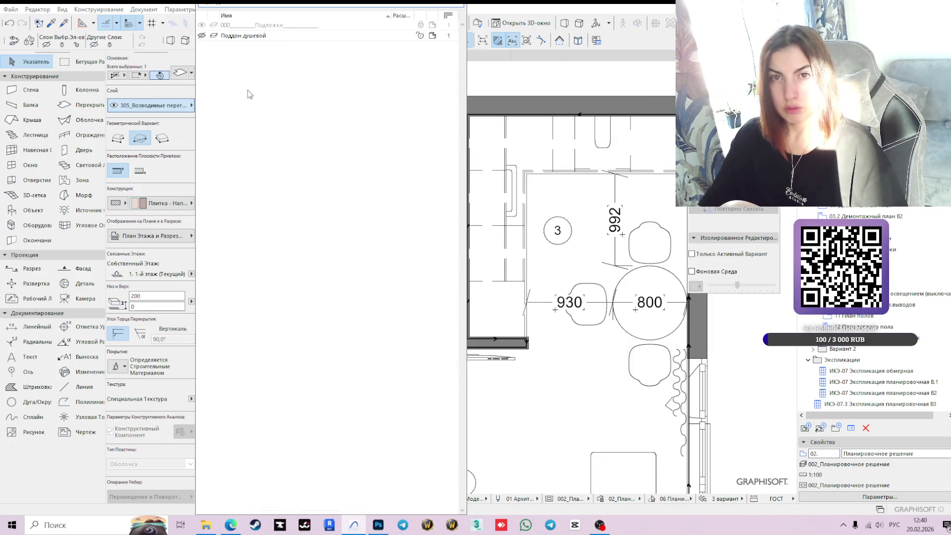
click(259, 37)
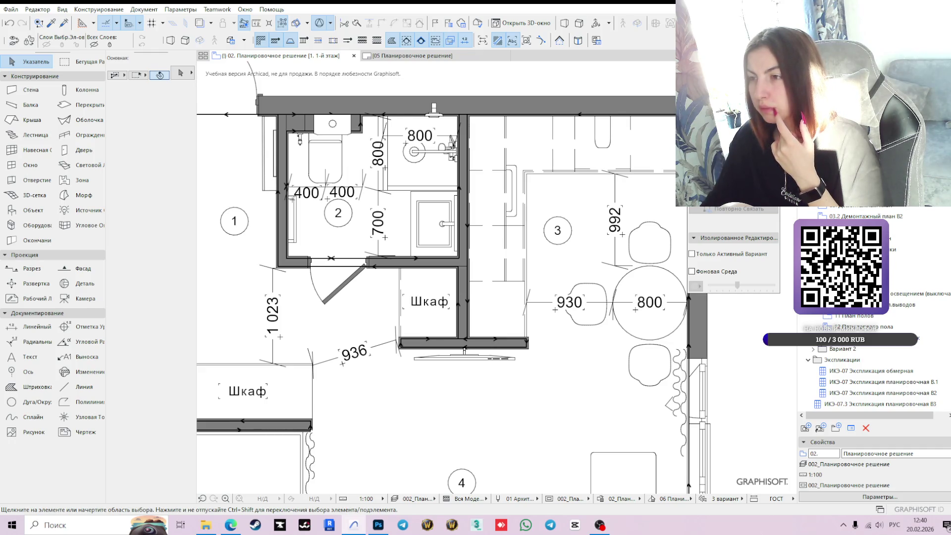
- Back on 04. Монтажный план, move the tray dimension's end node to the tray's left corner
click(894, 238)
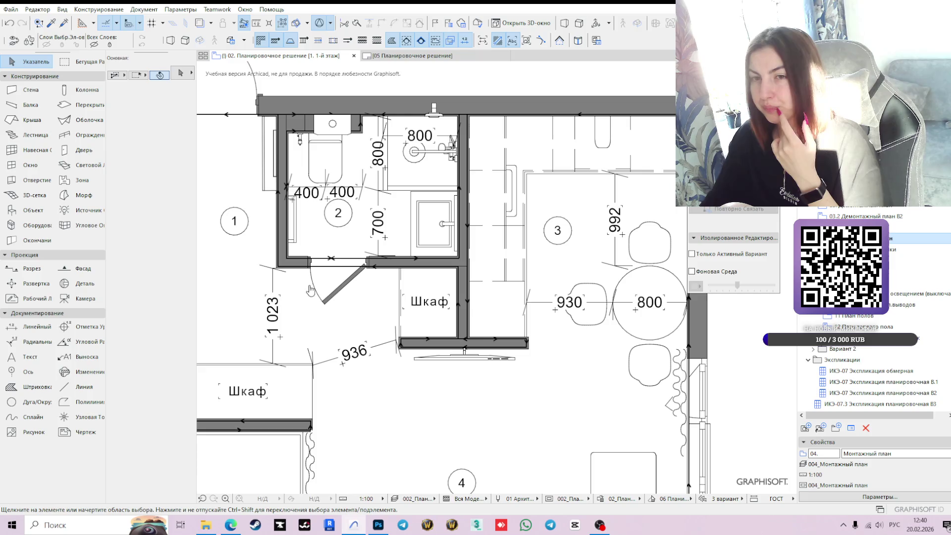
mouse_move(386, 277)
middle_down()
mouse_move(493, 374)
mouse_move(466, 350)
middle_up()
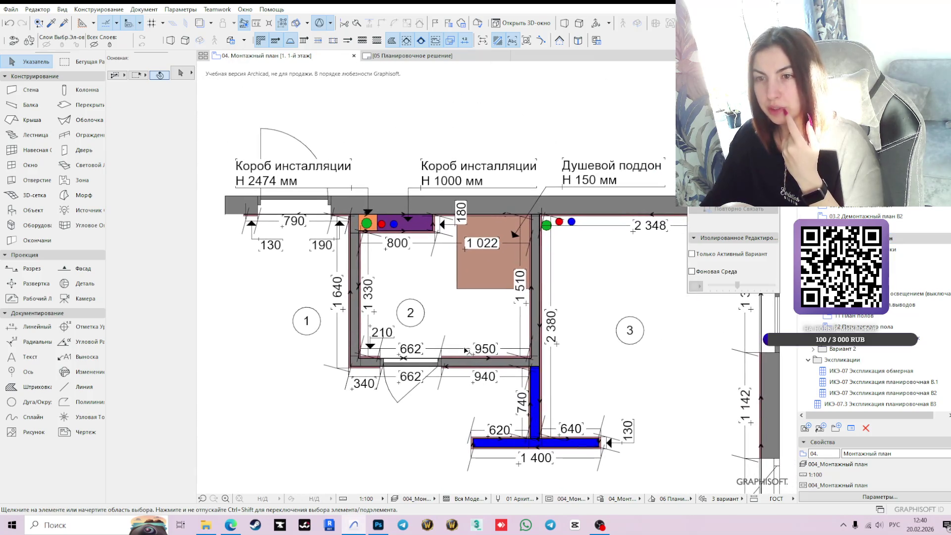
scroll(527, 255, up, 3)
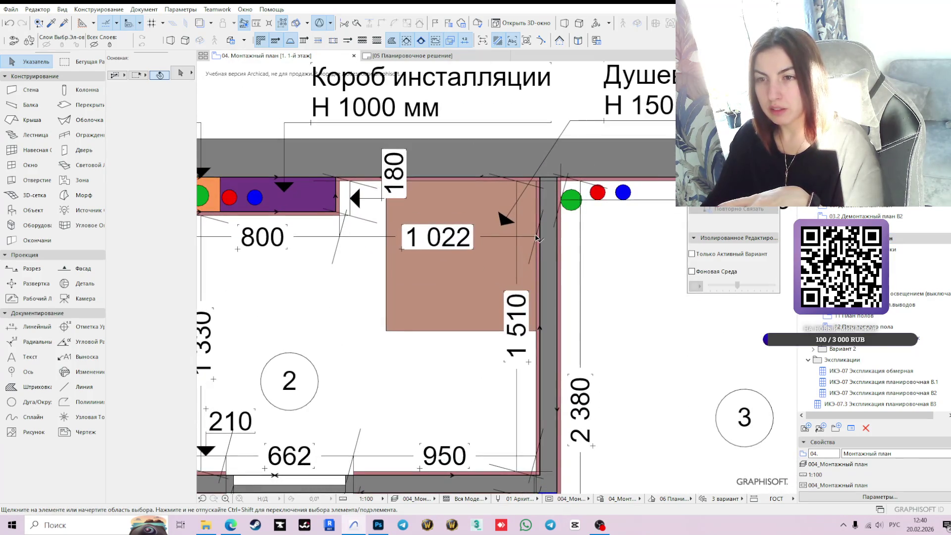
click(538, 234)
click(538, 234)
click(537, 181)
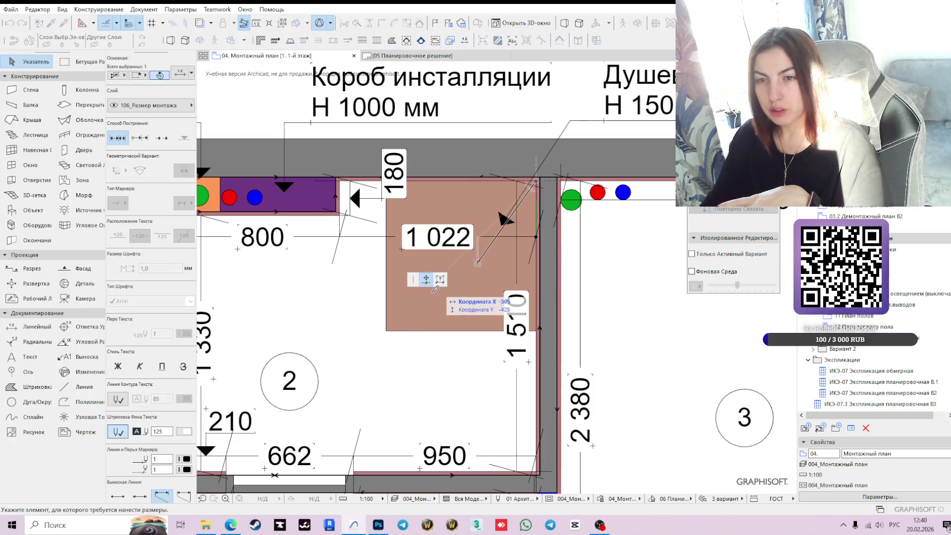
click(387, 330)
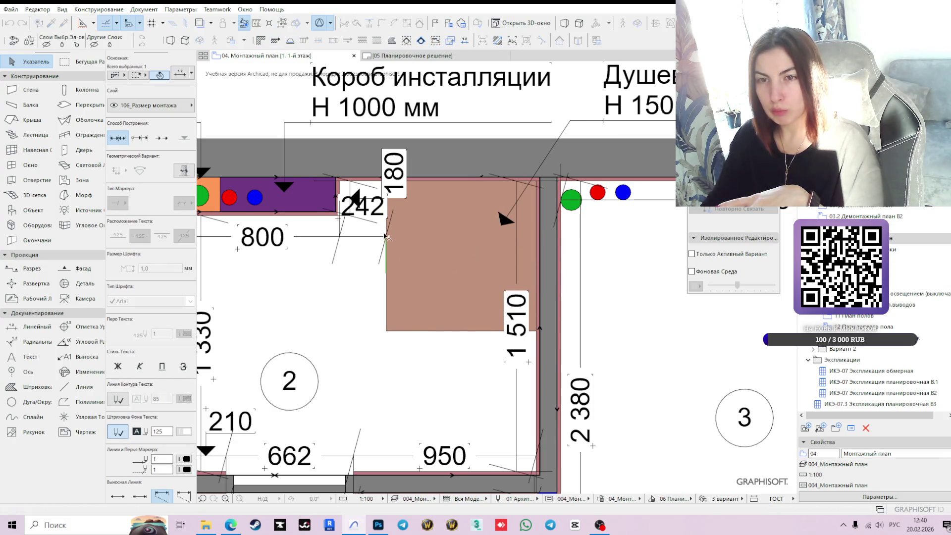
- Drop the 242 text below the line and add a dimension point at the wall's inner edge
click(340, 222)
click(341, 221)
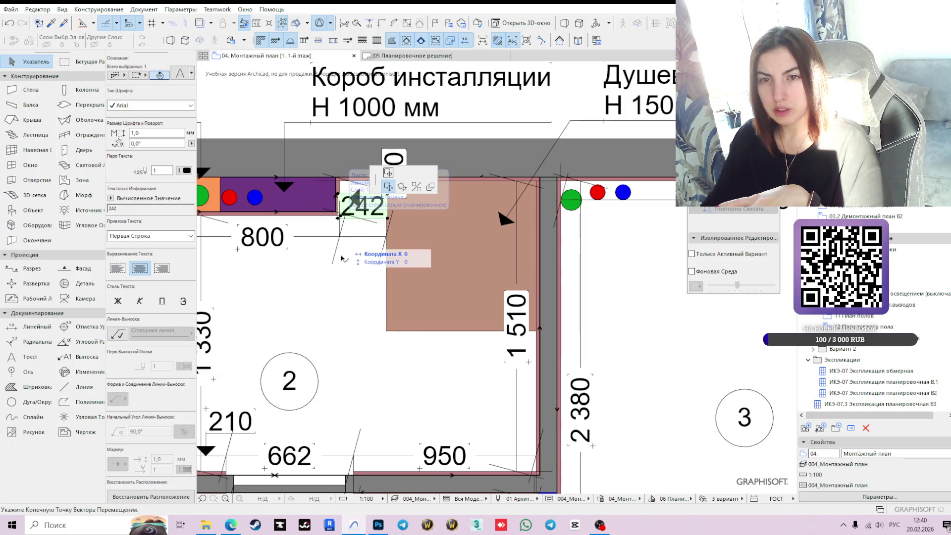
click(342, 270)
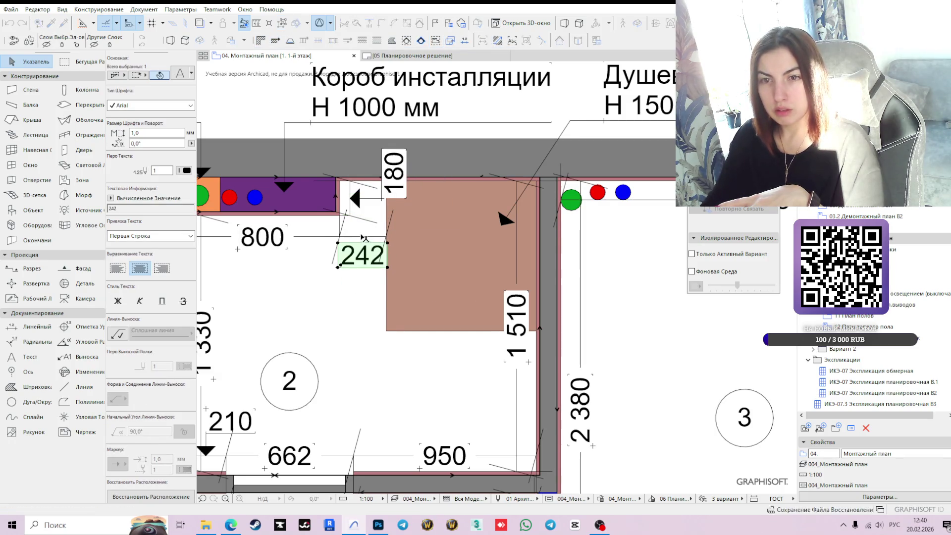
click(386, 237)
click(426, 281)
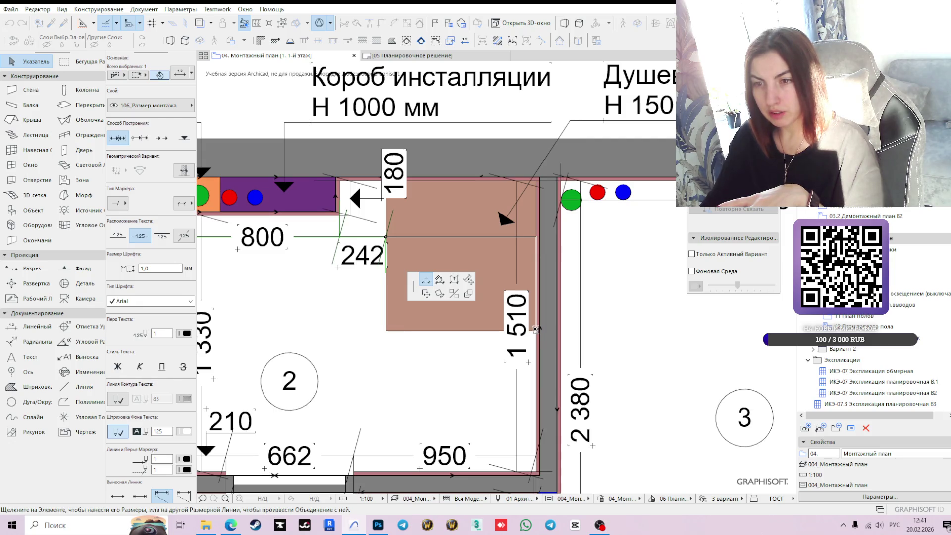
click(534, 329)
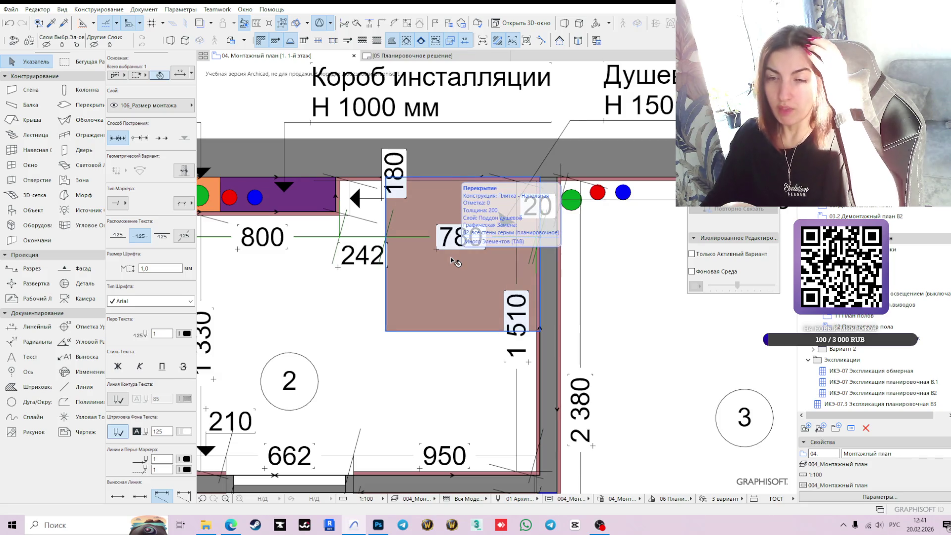
- Delete the 20 wall-offset label beside the tray
click(551, 244)
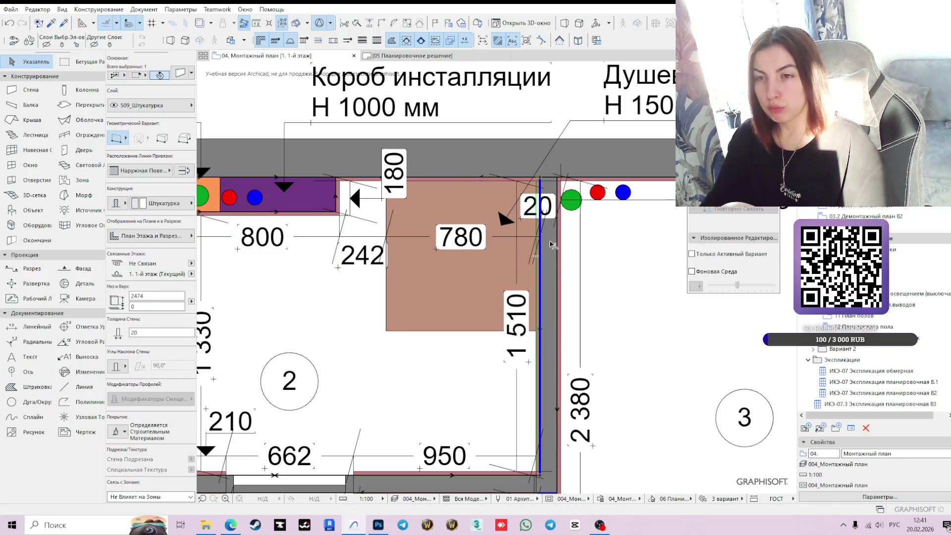
click(537, 205)
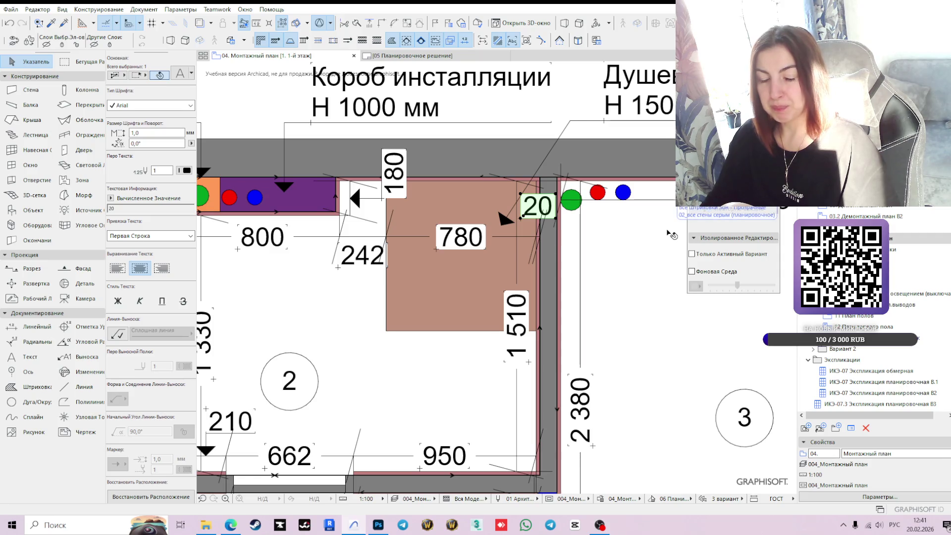
key(Delete)
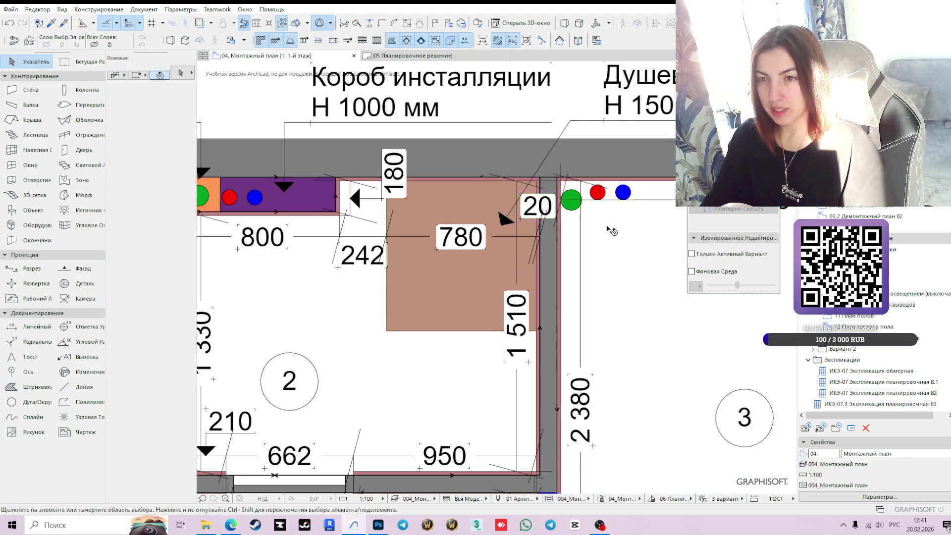
click(536, 239)
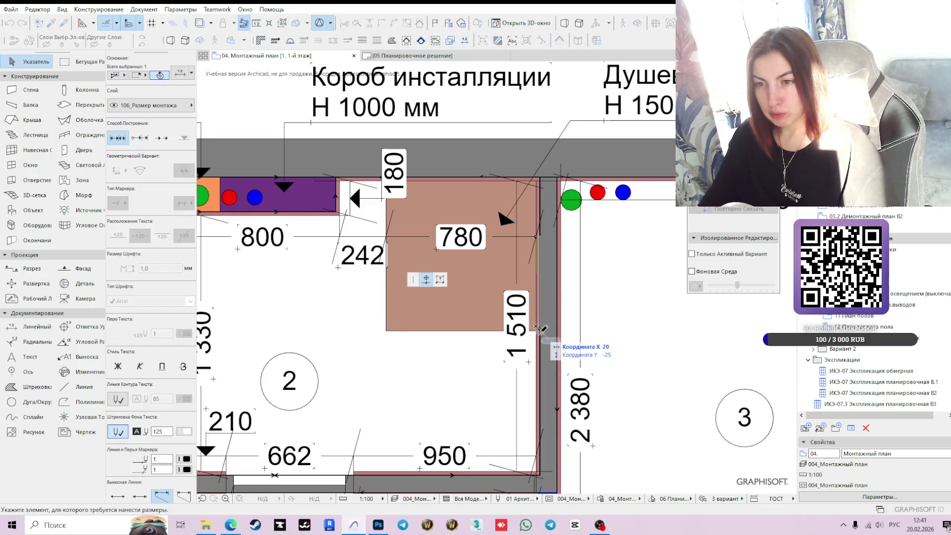
click(542, 328)
scroll(627, 276, down, 2)
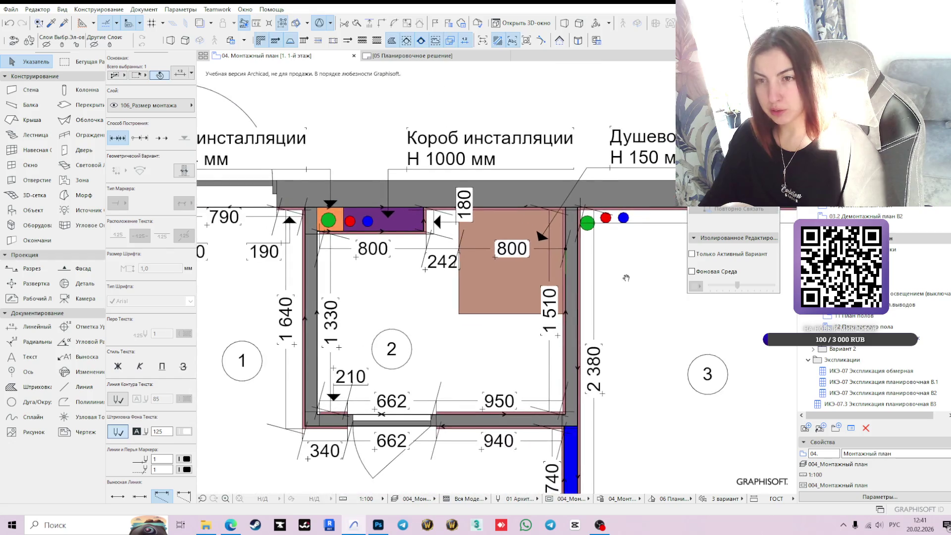
middle_drag(633, 276, 610, 224)
click(433, 212)
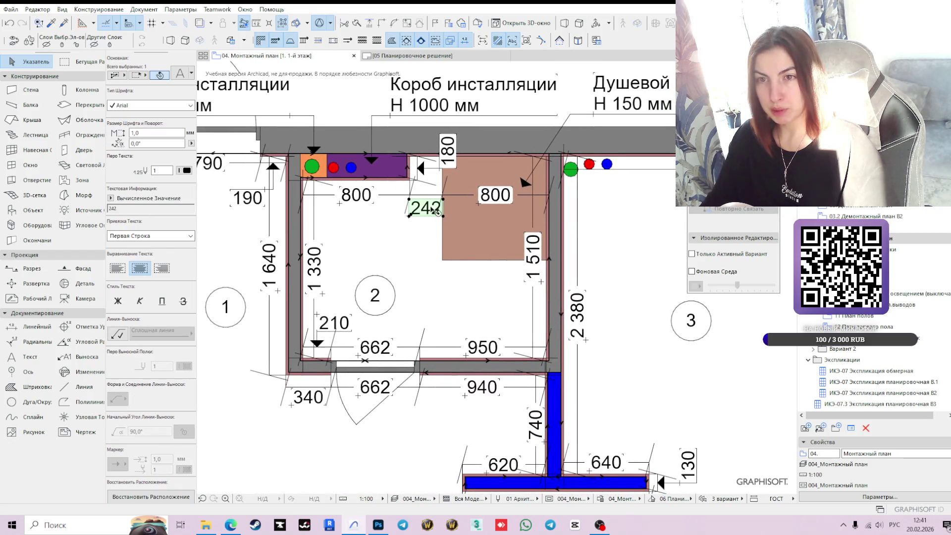
scroll(434, 211, up, 2)
scroll(433, 211, down, 2)
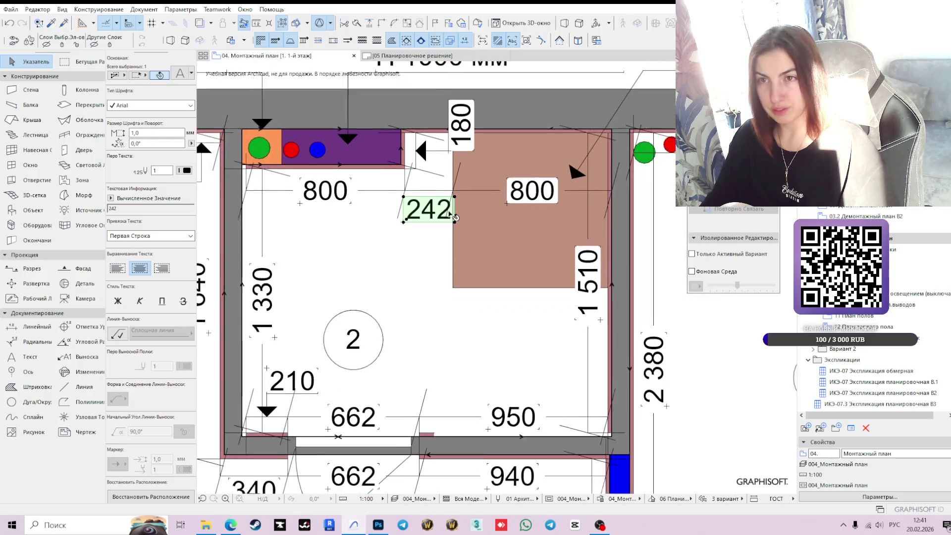
scroll(555, 240, down, 1)
scroll(543, 290, up, 1)
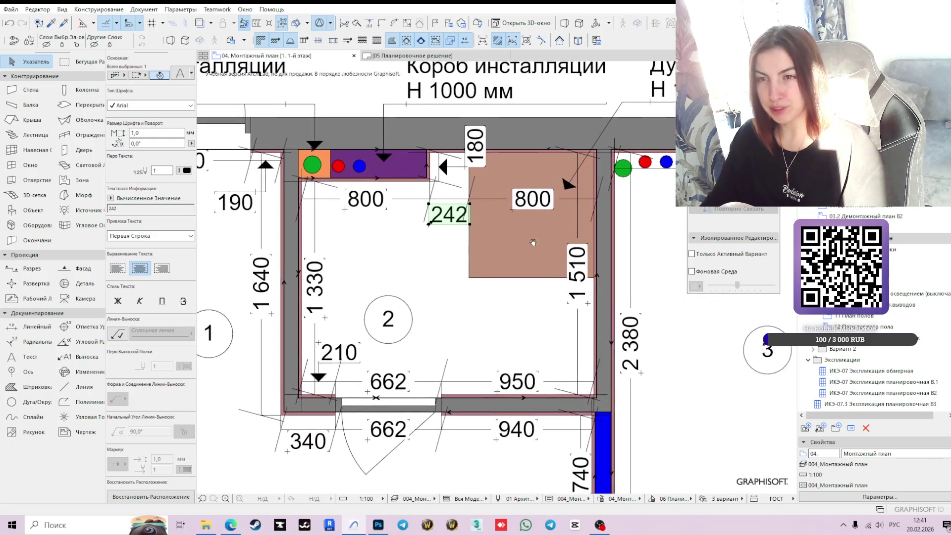
scroll(532, 287, down, 1)
scroll(531, 288, down, 1)
middle_drag(559, 305, 551, 257)
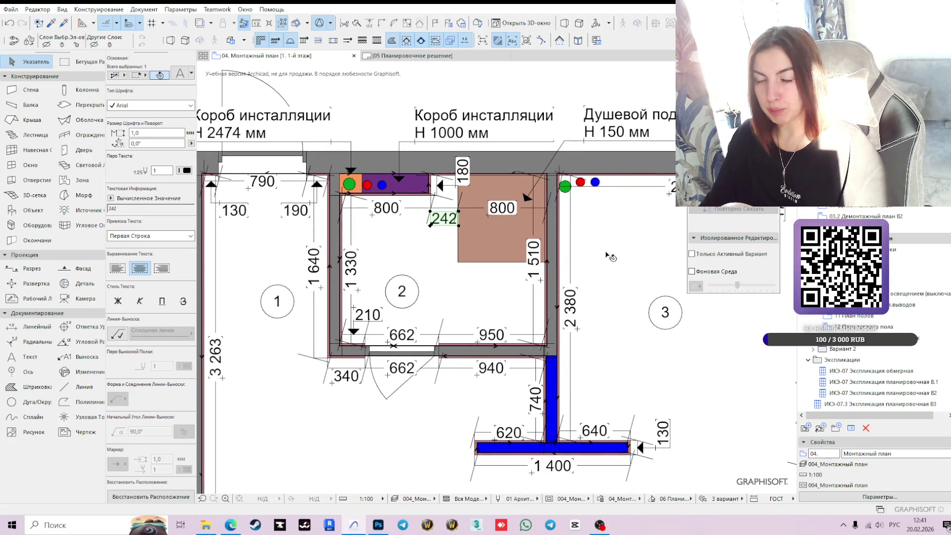
scroll(606, 263, down, 2)
scroll(596, 296, up, 1)
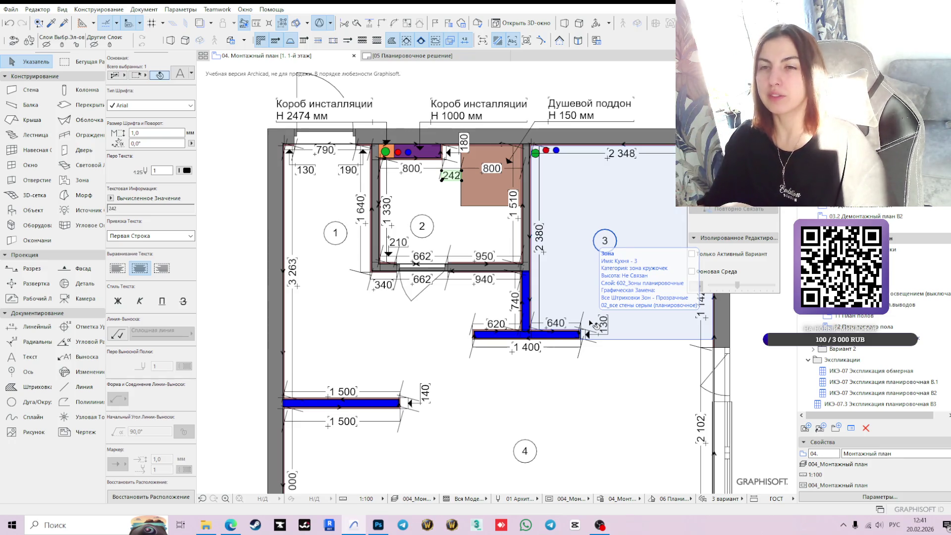
scroll(591, 323, down, 3)
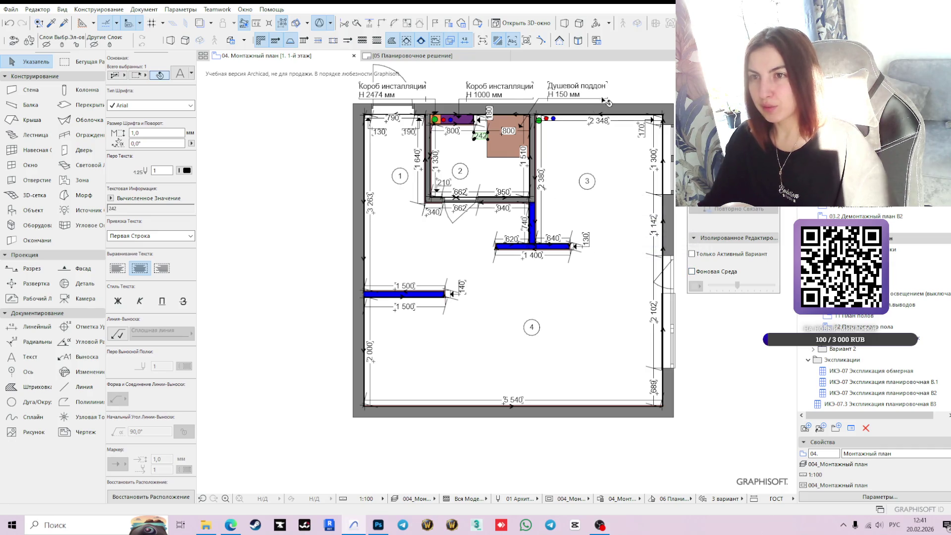
key(Escape)
scroll(519, 138, up, 3)
- Open 11 План полов and reshape the tile slab's corners around the shower tray's corners
click(847, 316)
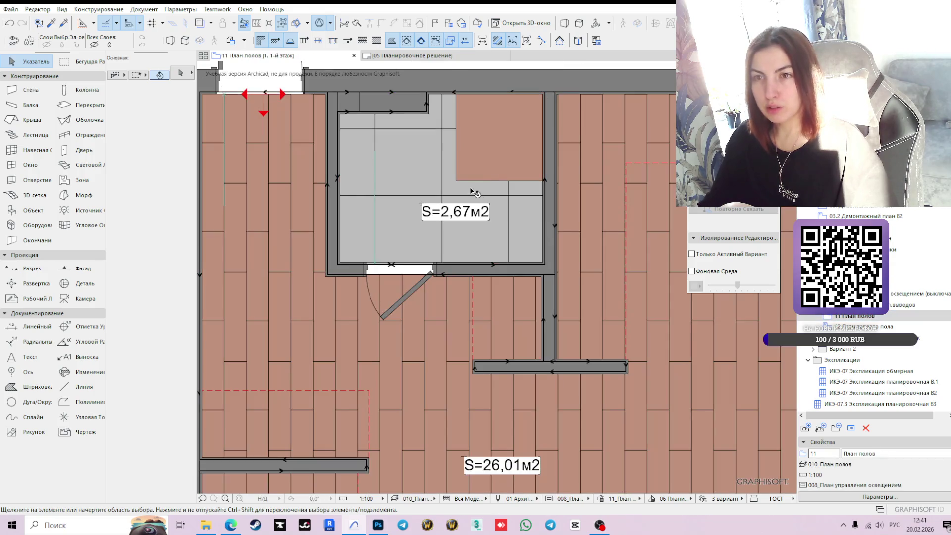
click(409, 165)
scroll(579, 157, up, 5)
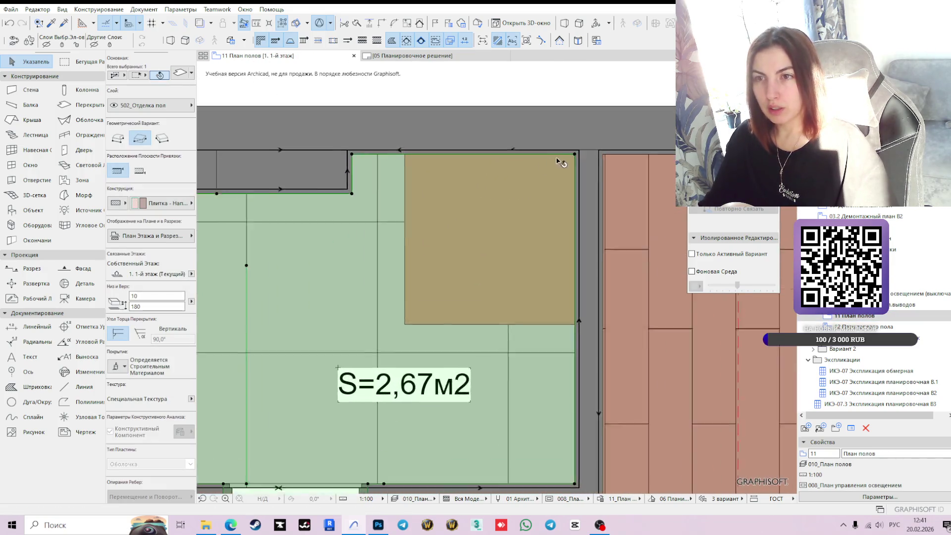
click(579, 153)
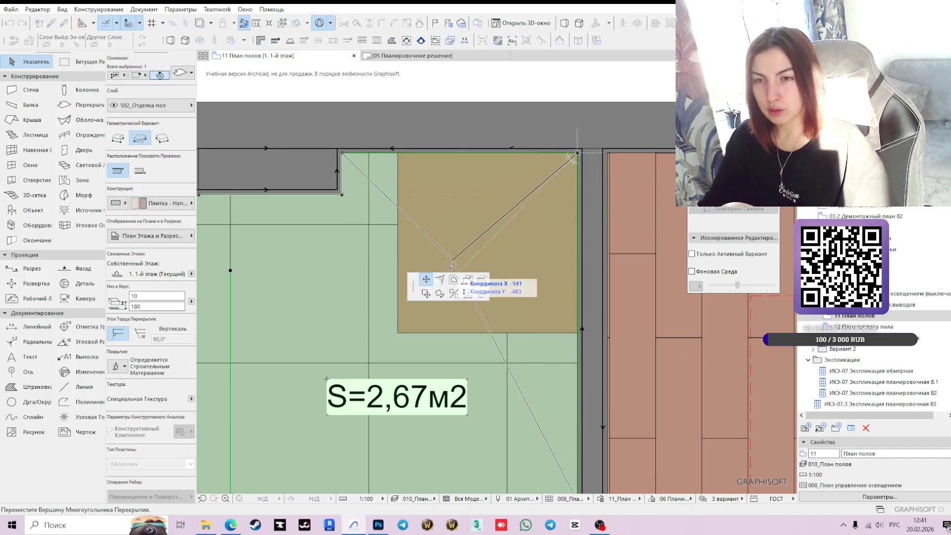
click(397, 333)
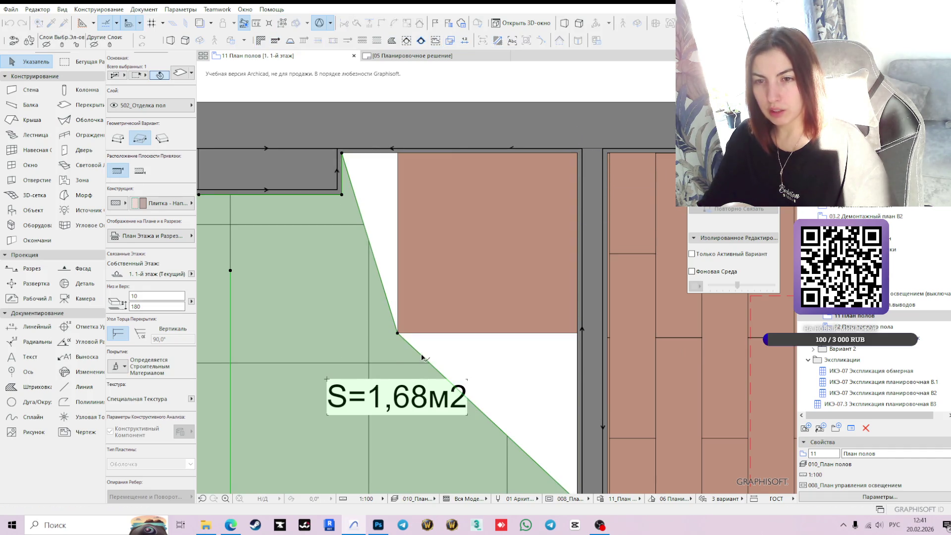
click(421, 360)
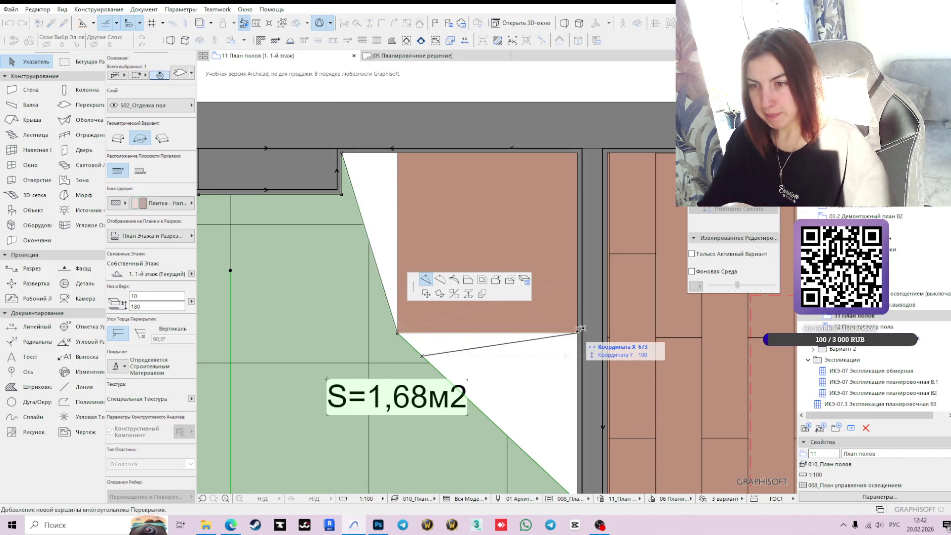
click(578, 333)
click(357, 203)
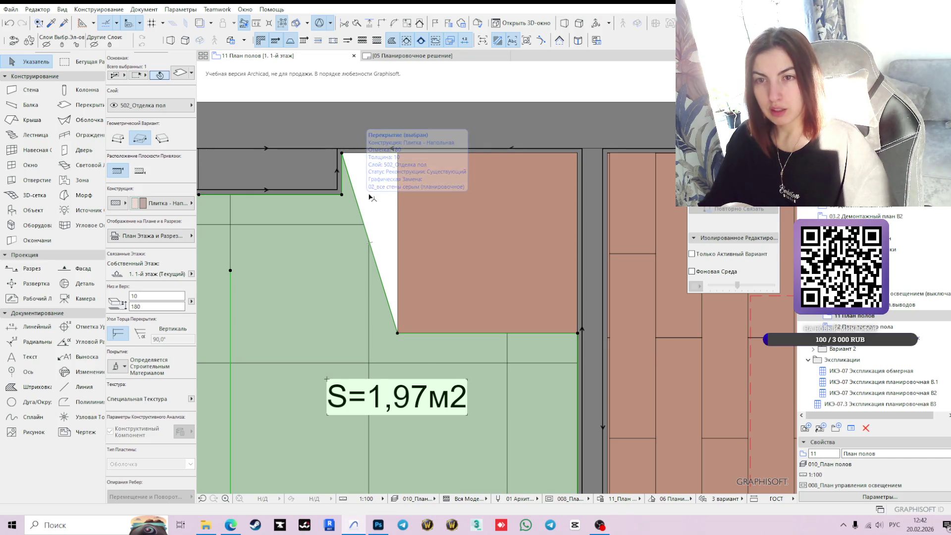
click(398, 153)
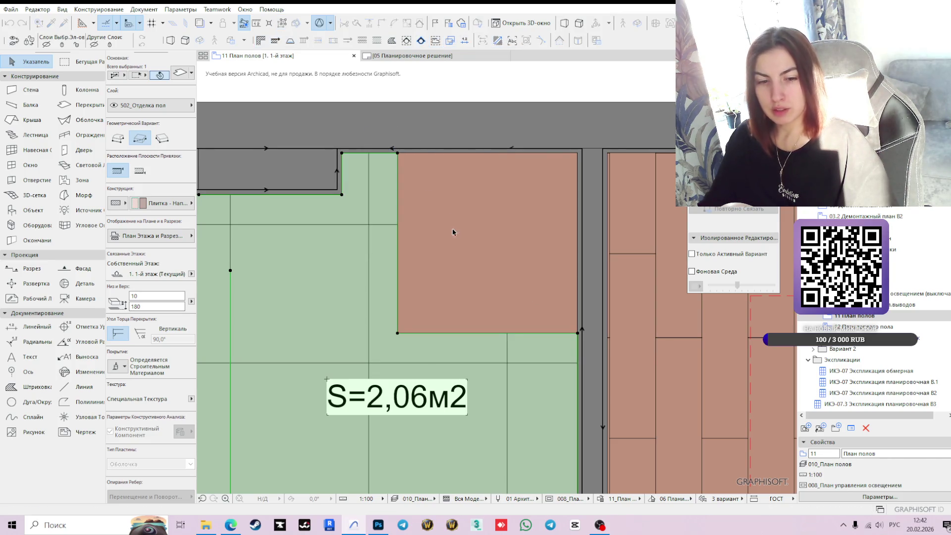
- Review the reshaped bathroom and its S=2,06м2 area label
scroll(476, 270, down, 2)
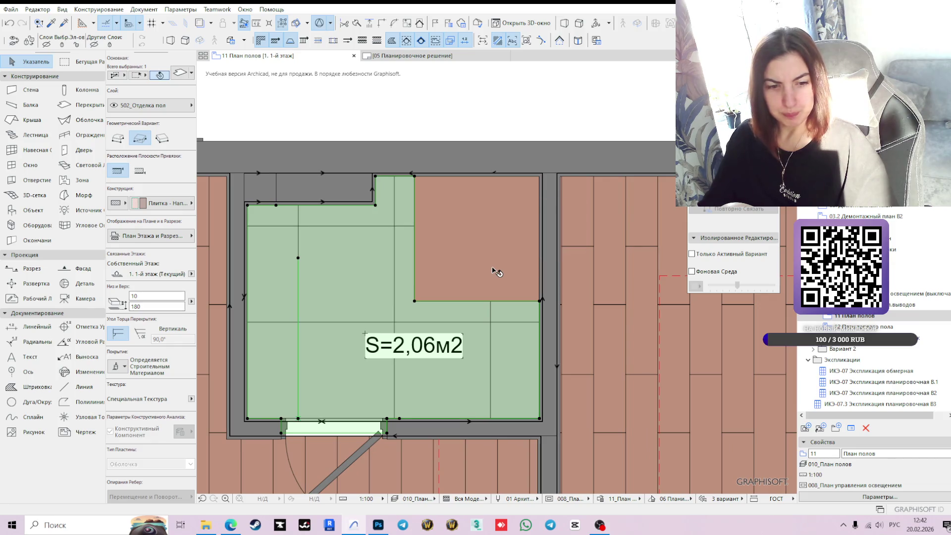
scroll(505, 273, down, 3)
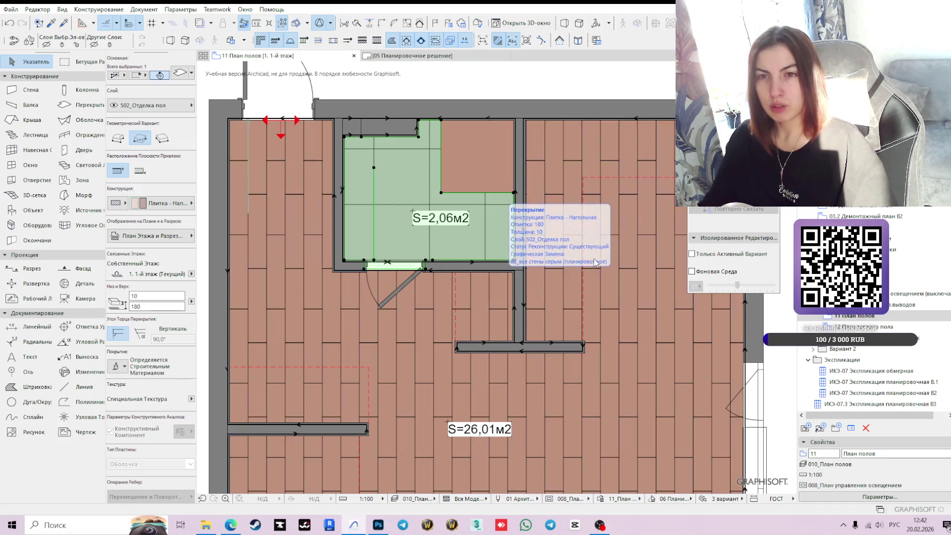
scroll(503, 276, down, 2)
mouse_move(504, 276)
middle_down()
mouse_move(502, 201)
mouse_move(465, 161)
middle_up()
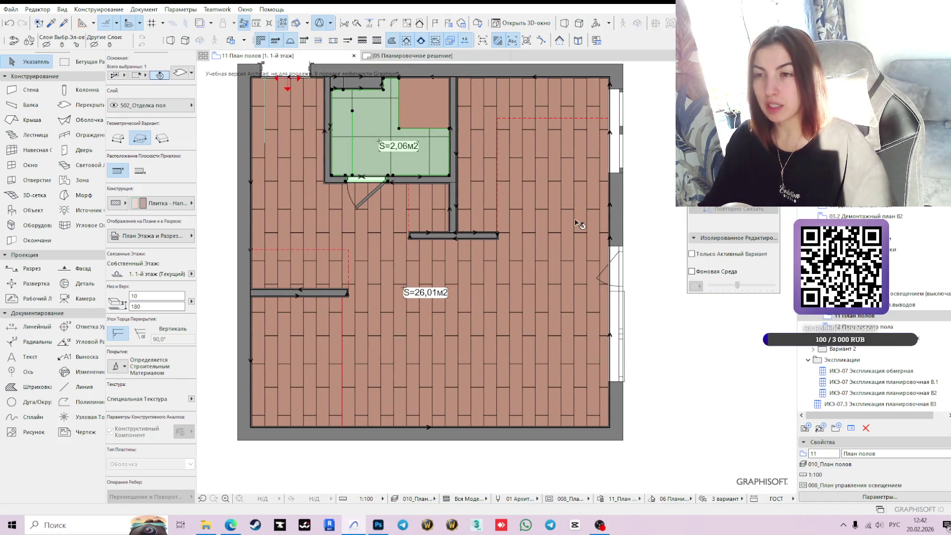
click(646, 202)
middle_drag(371, 159, 409, 191)
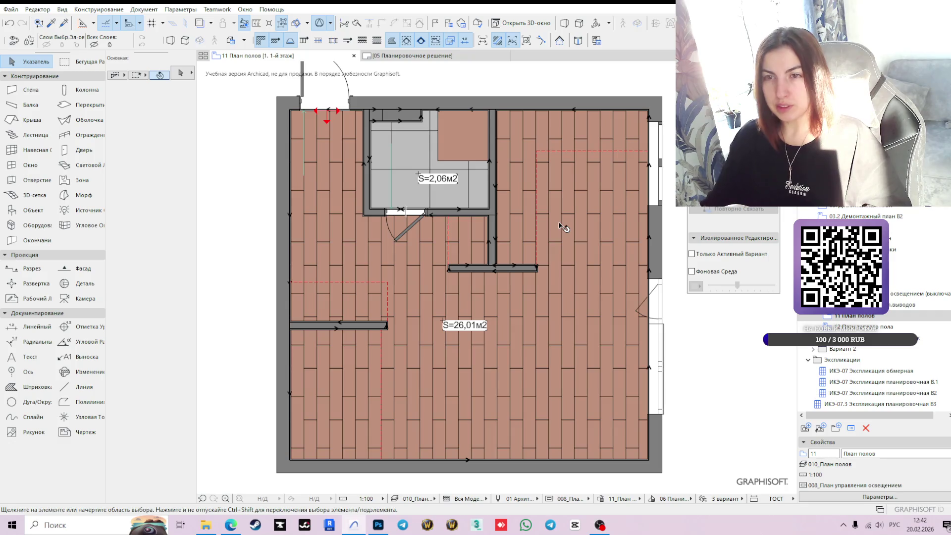
click(423, 178)
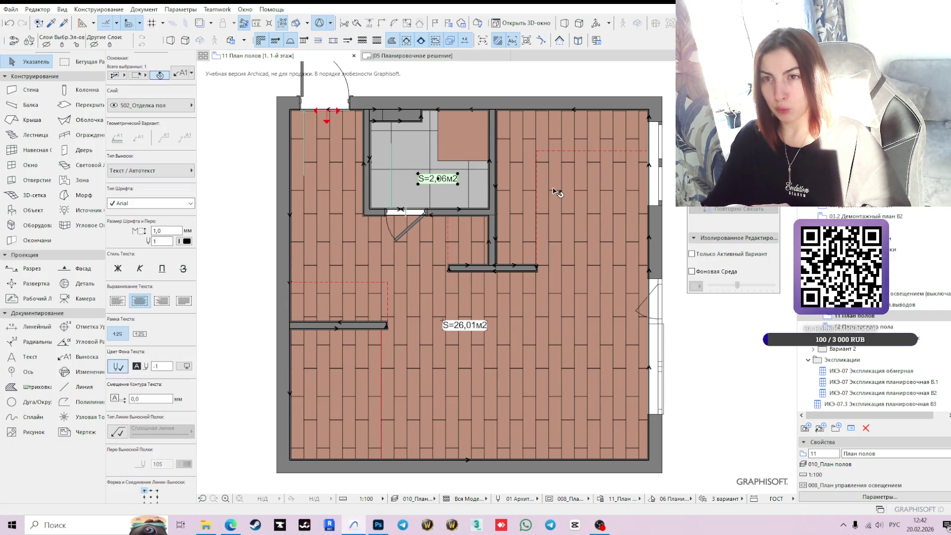
middle_drag(556, 192, 588, 249)
click(512, 143)
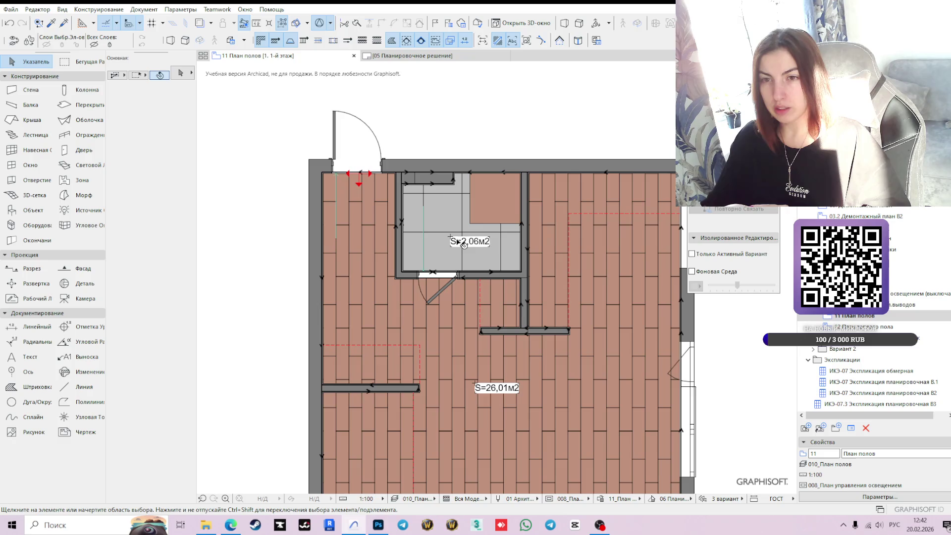
scroll(443, 262, up, 3)
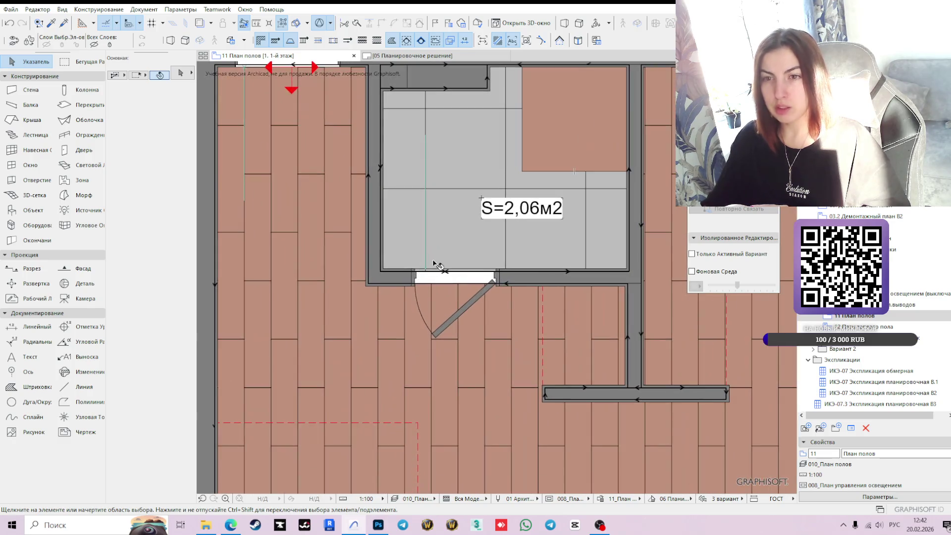
scroll(426, 276, up, 2)
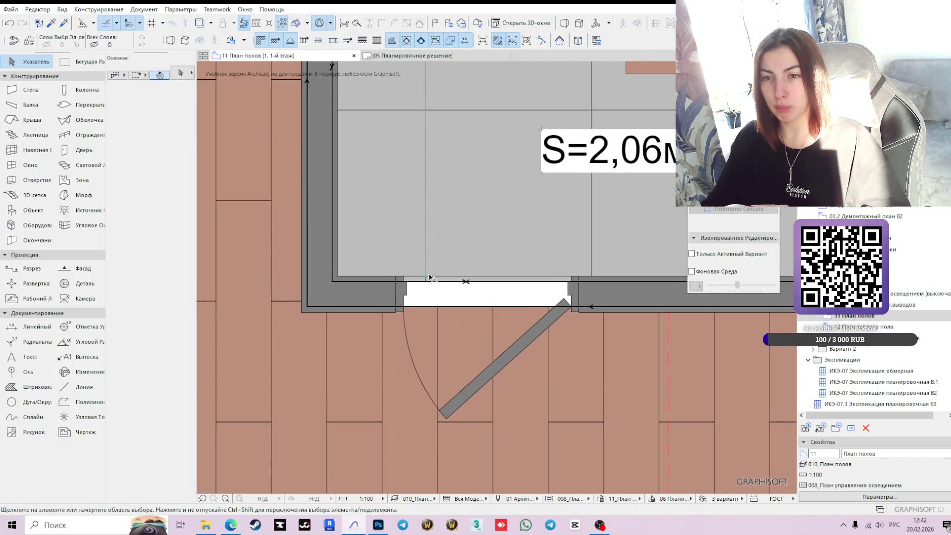
- Offset the tile slab's edge to the bathroom doorway
click(425, 278)
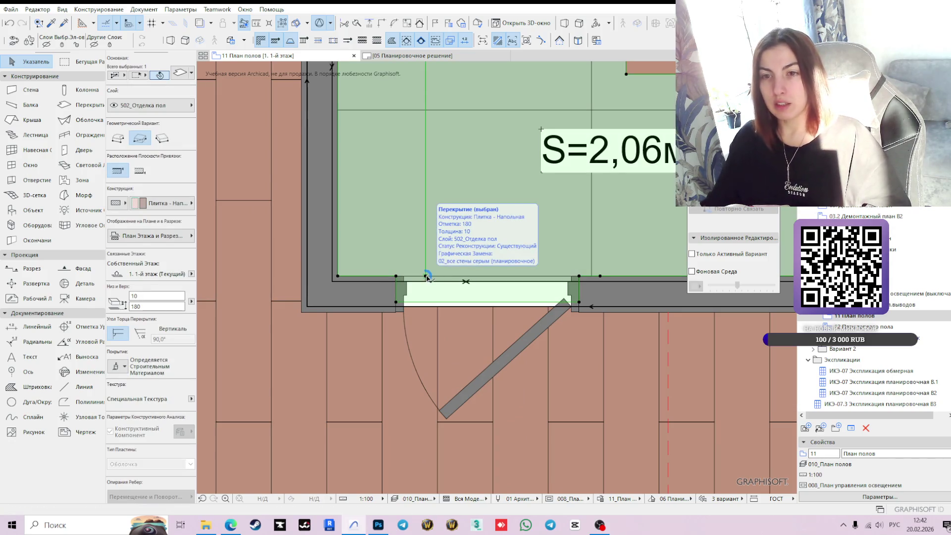
click(427, 277)
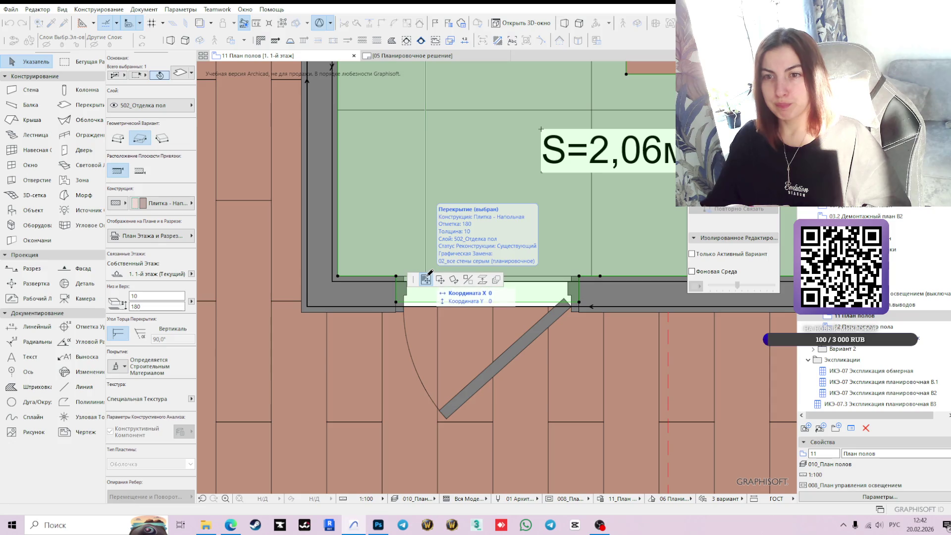
click(337, 276)
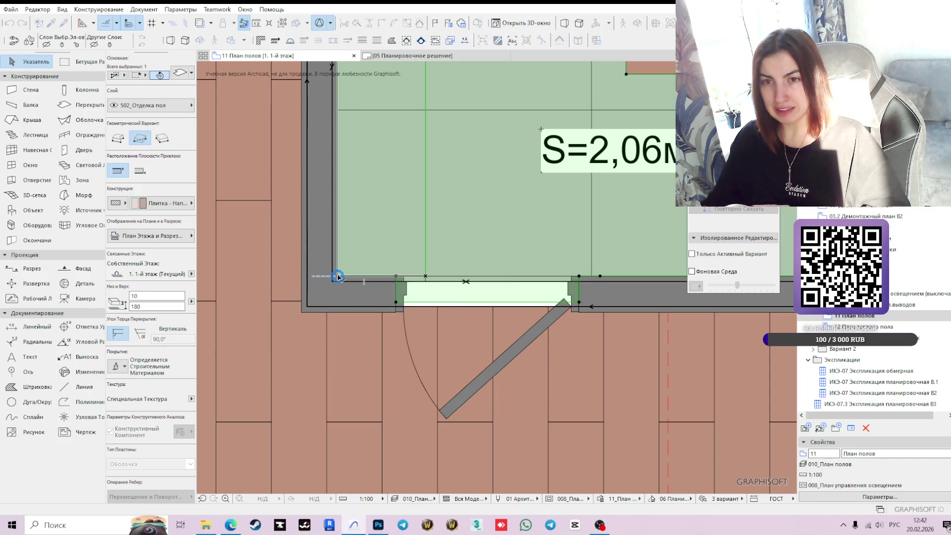
scroll(485, 242, down, 2)
scroll(484, 242, down, 3)
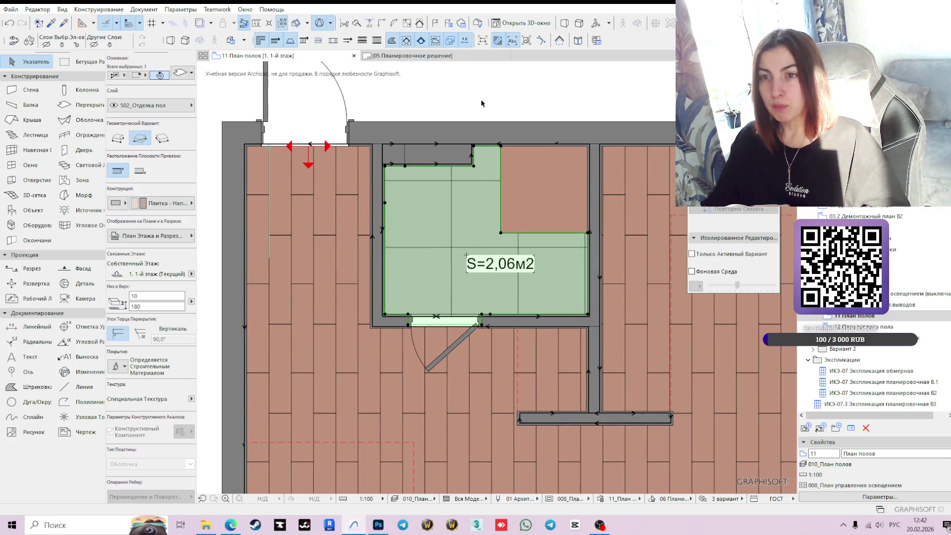
click(502, 96)
- Move the S=2,06м2 label to the bathroom's upper-left area, then view the whole apartment
click(496, 270)
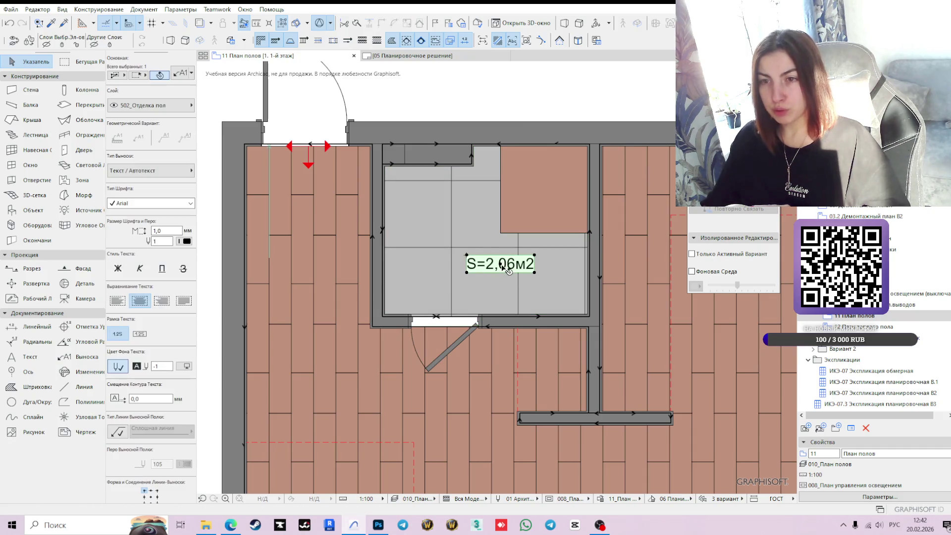
click(505, 267)
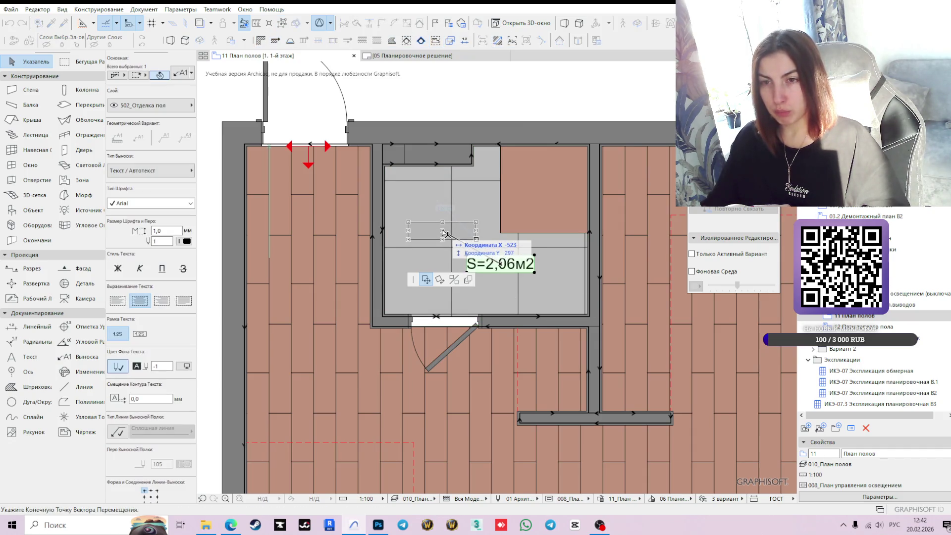
click(445, 232)
click(514, 100)
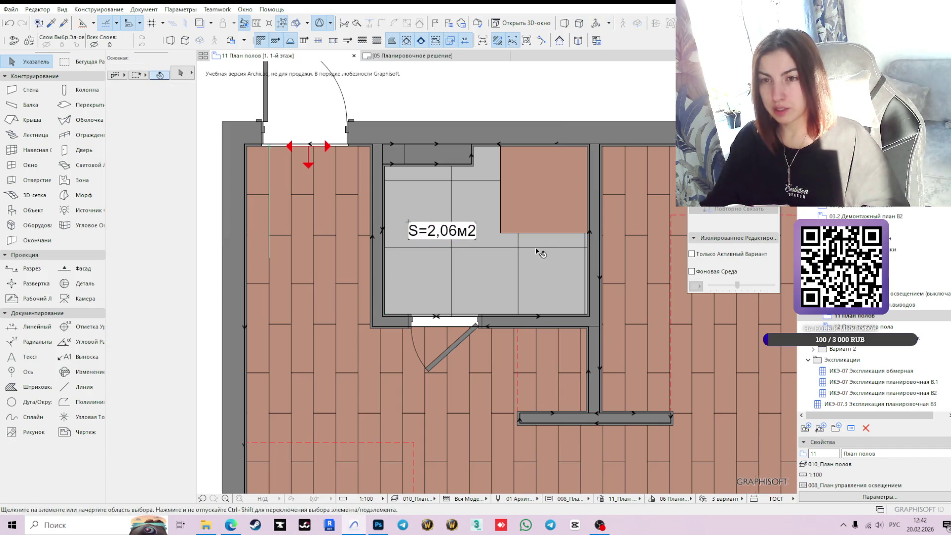
scroll(537, 251, down, 1)
middle_drag(533, 253, 539, 204)
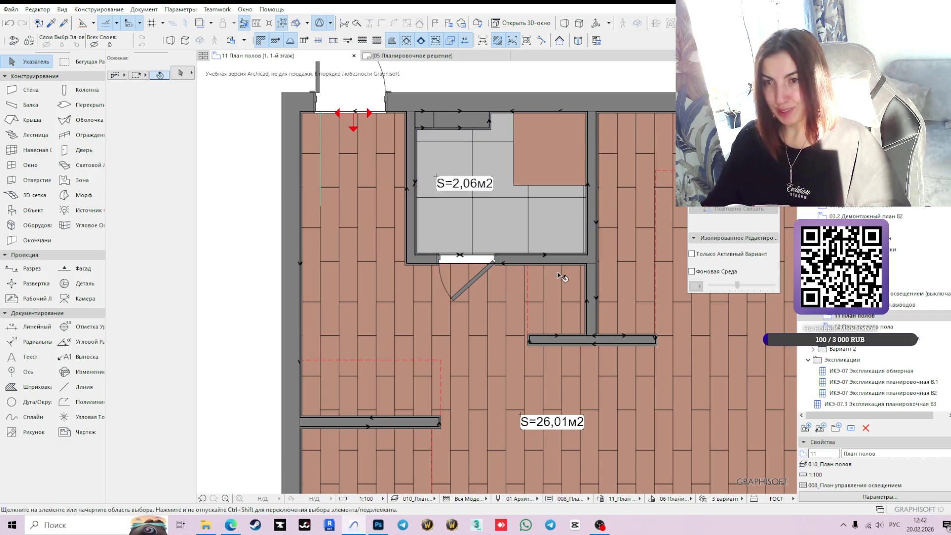
scroll(562, 276, down, 2)
mouse_move(553, 261)
middle_down()
mouse_move(474, 202)
mouse_move(515, 257)
middle_up()
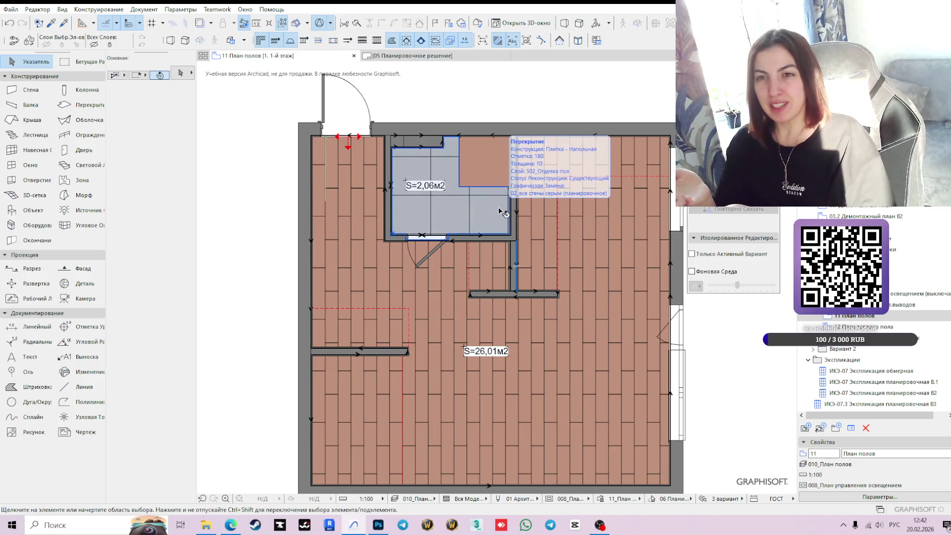
scroll(424, 188, up, 2)
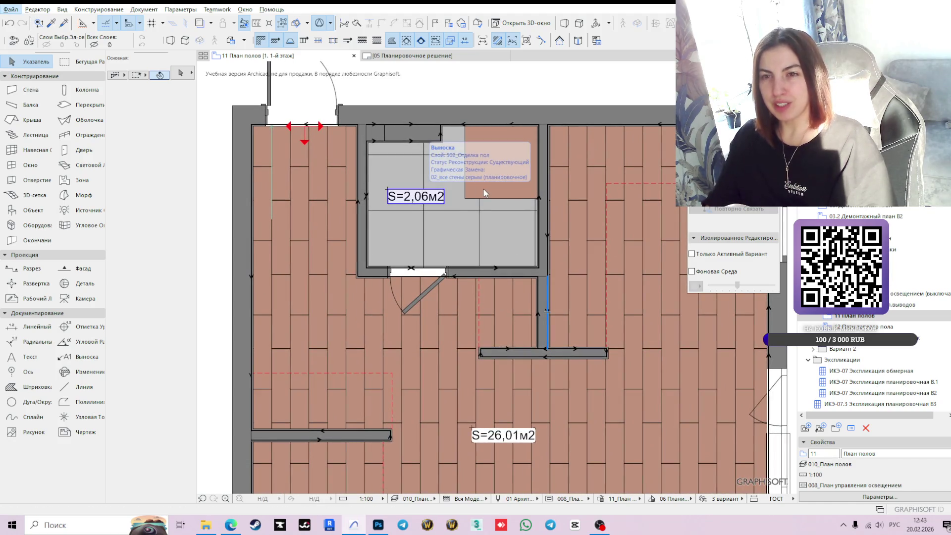
key(l)
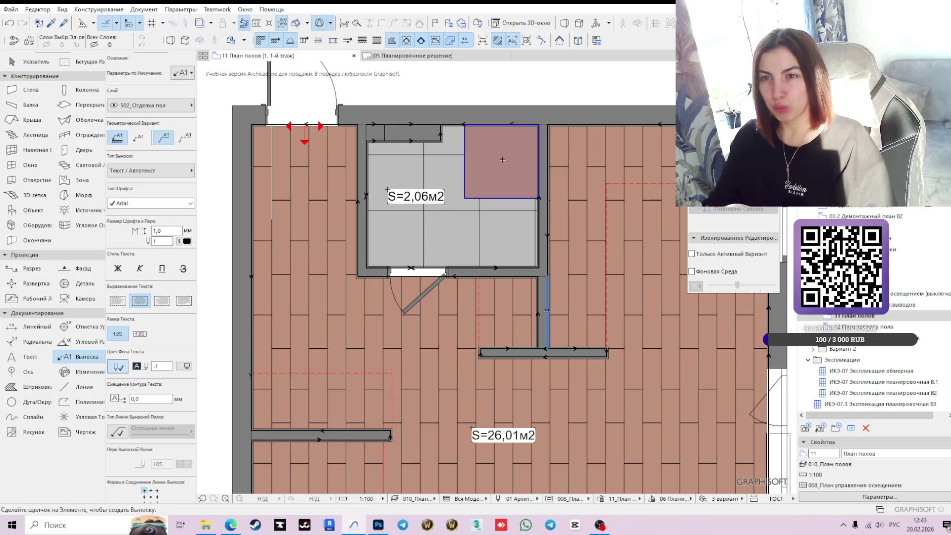
click(502, 160)
key(Escape)
click(510, 171)
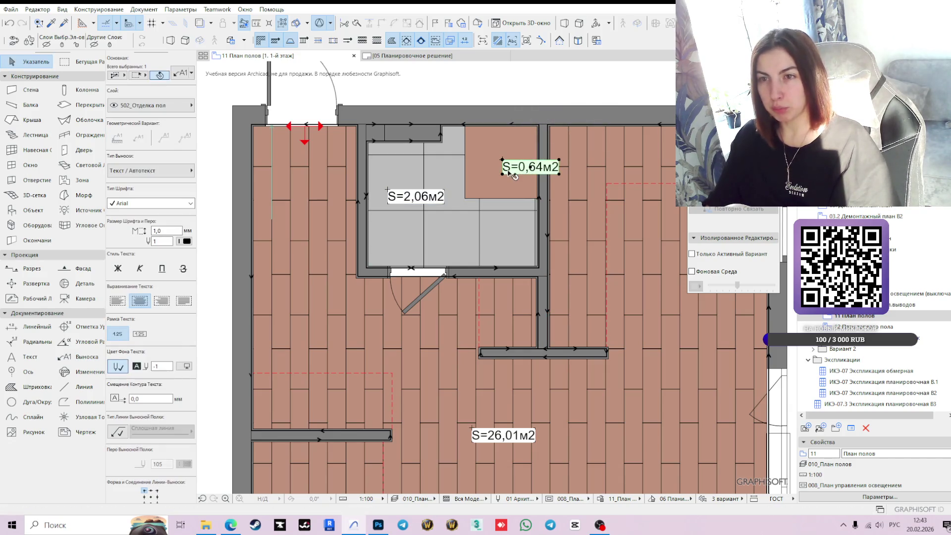
click(533, 168)
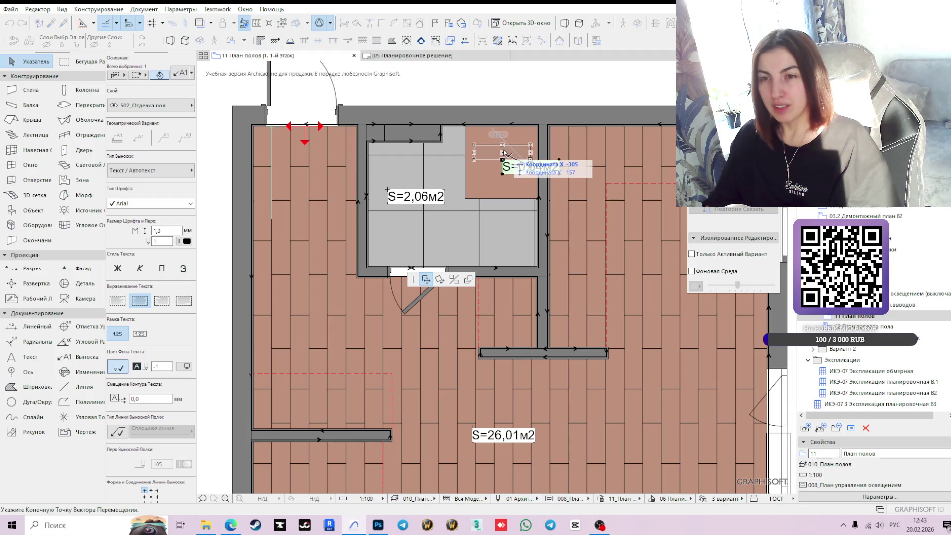
click(504, 152)
scroll(513, 179, down, 2)
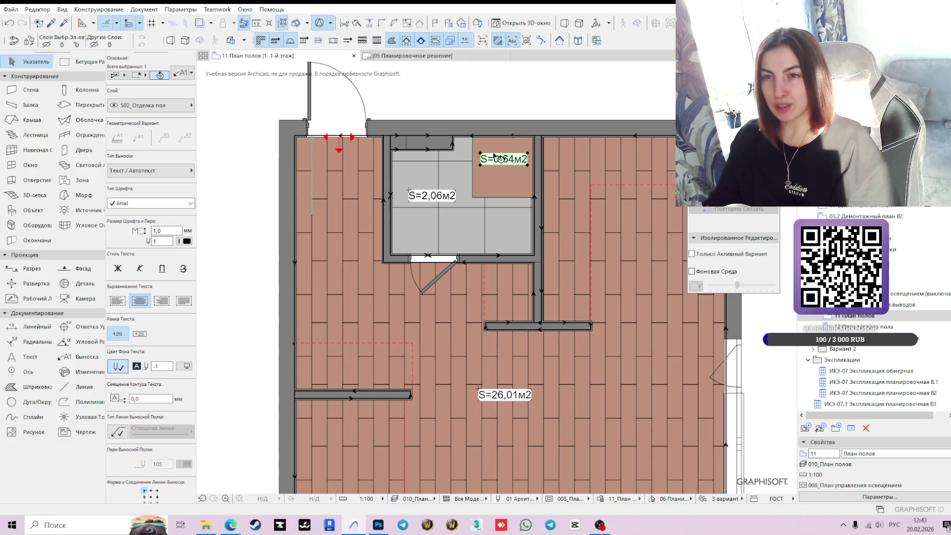
click(510, 100)
scroll(545, 159, up, 3)
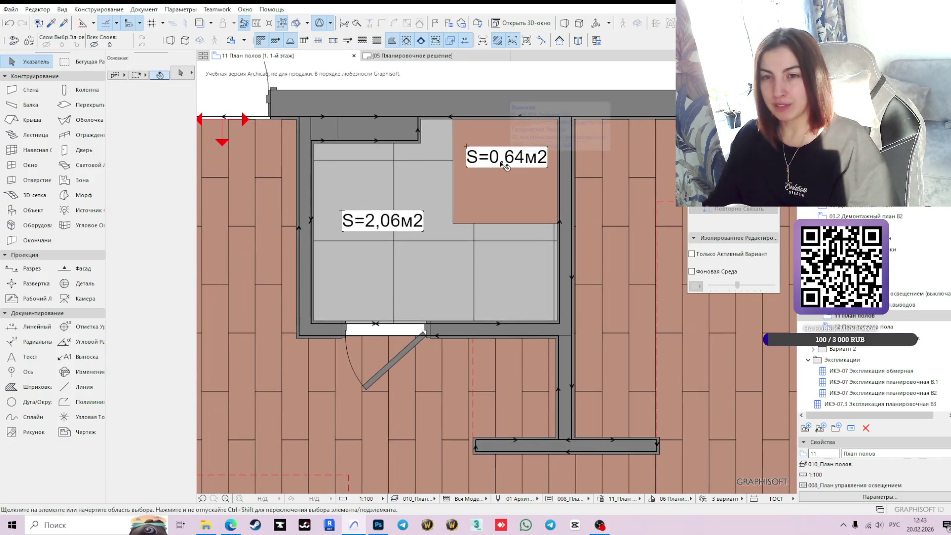
click(500, 158)
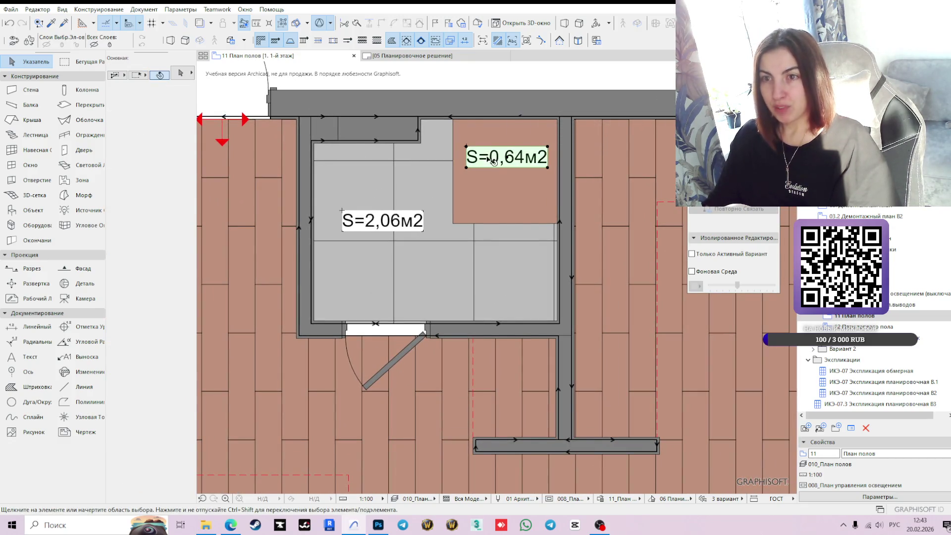
scroll(549, 199, down, 2)
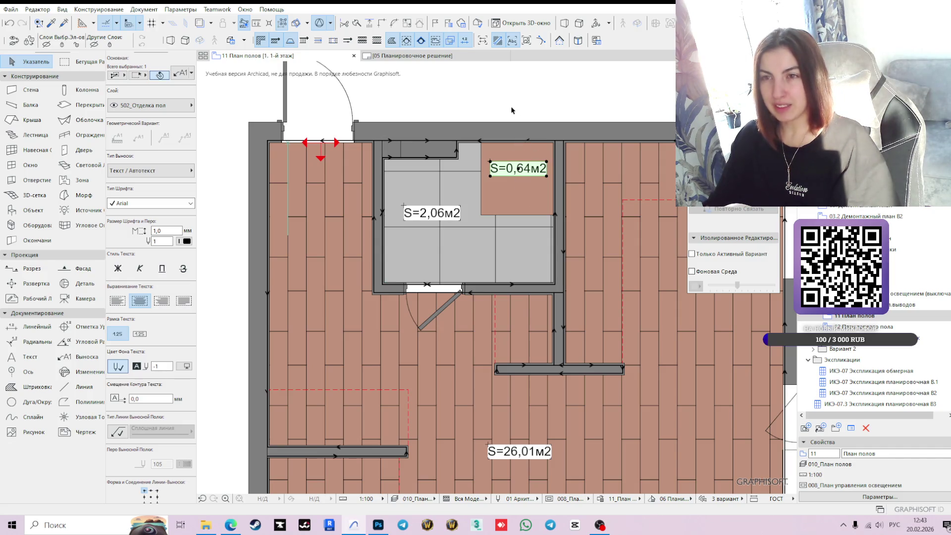
click(528, 98)
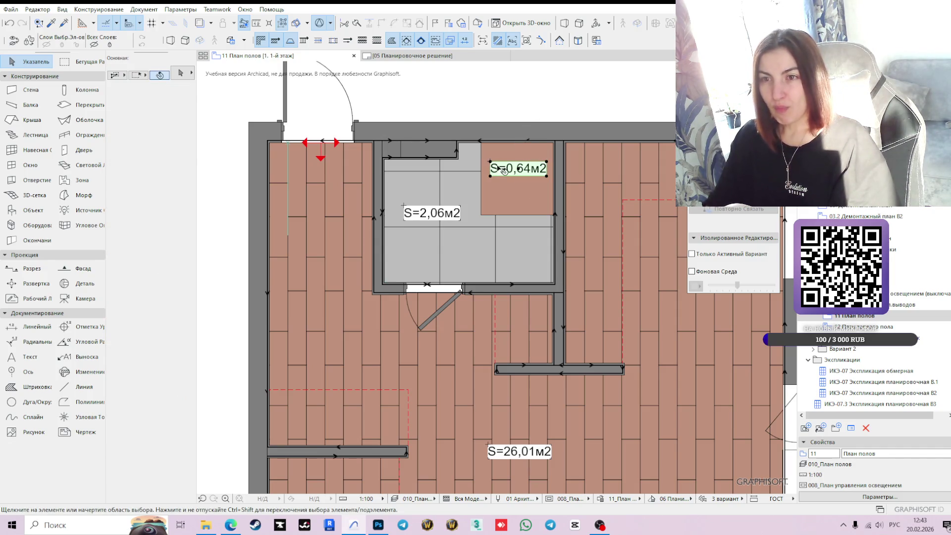
double_click(504, 170)
- Rename the tray label to Sподдона=0,64м2 and place it along the tray's top edge
text(поддон)
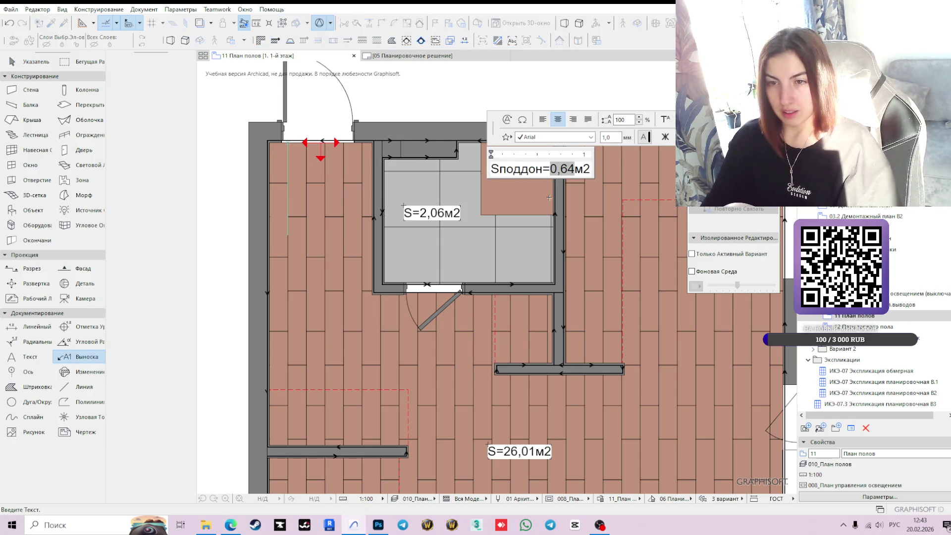
text(а)
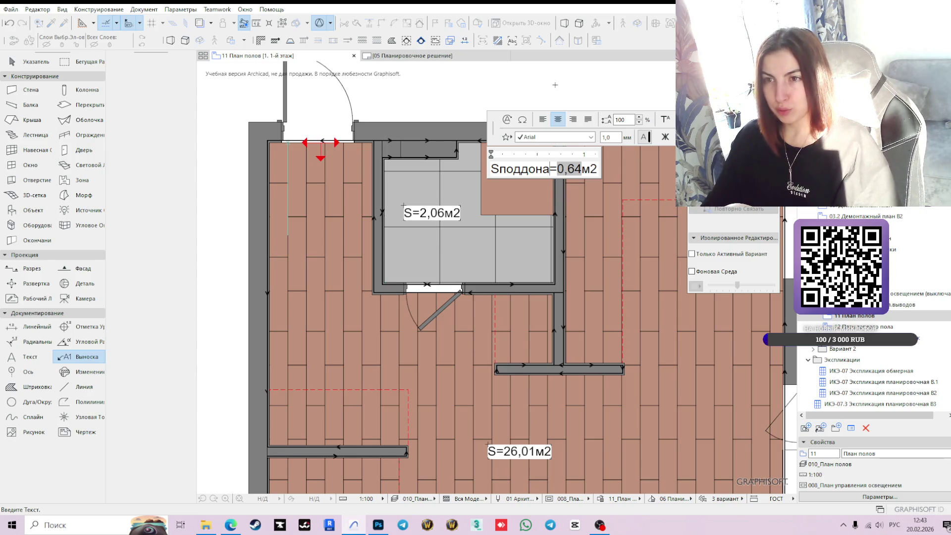
click(555, 85)
click(545, 171)
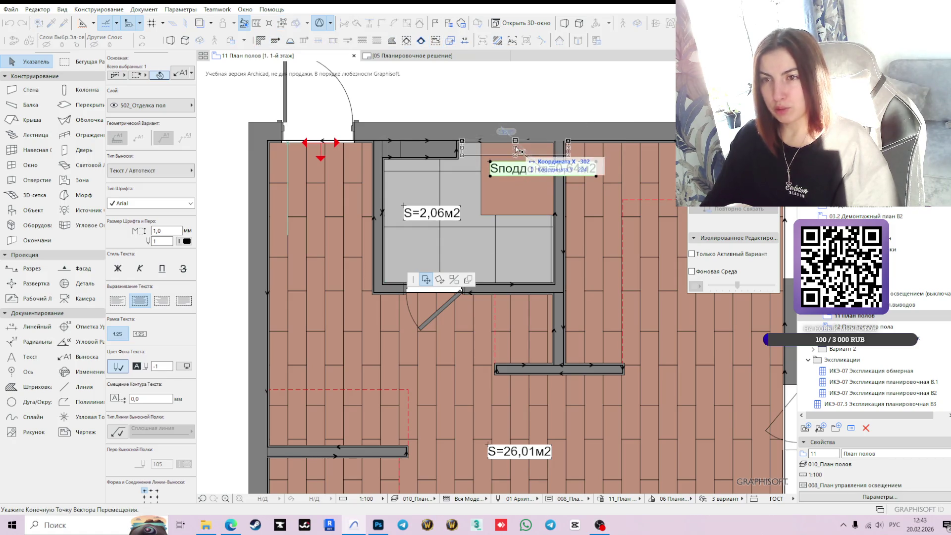
click(499, 134)
click(540, 96)
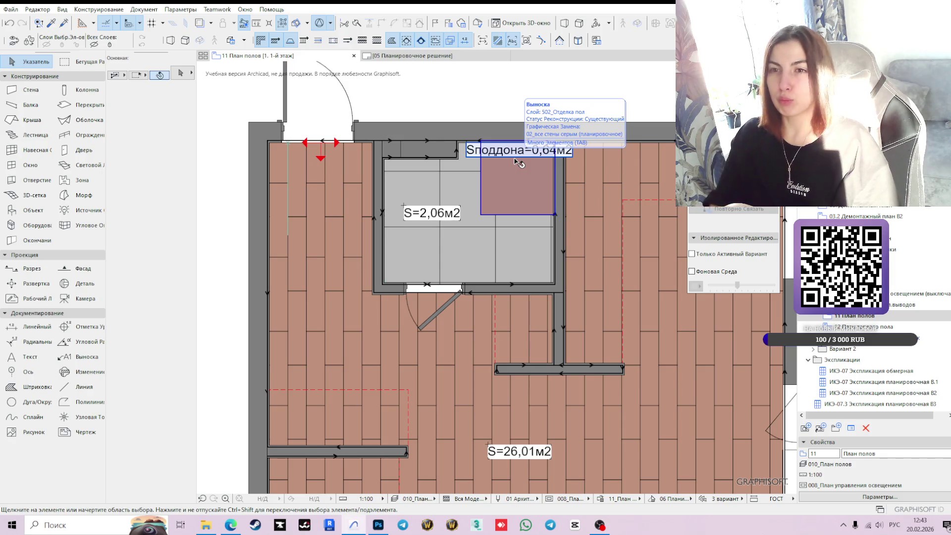
scroll(582, 208, down, 3)
- Zoom in on the floor Условные обозначения legend block and select its layout-direction arrow
mouse_move(571, 197)
middle_down()
mouse_move(529, 149)
mouse_move(482, 138)
middle_up()
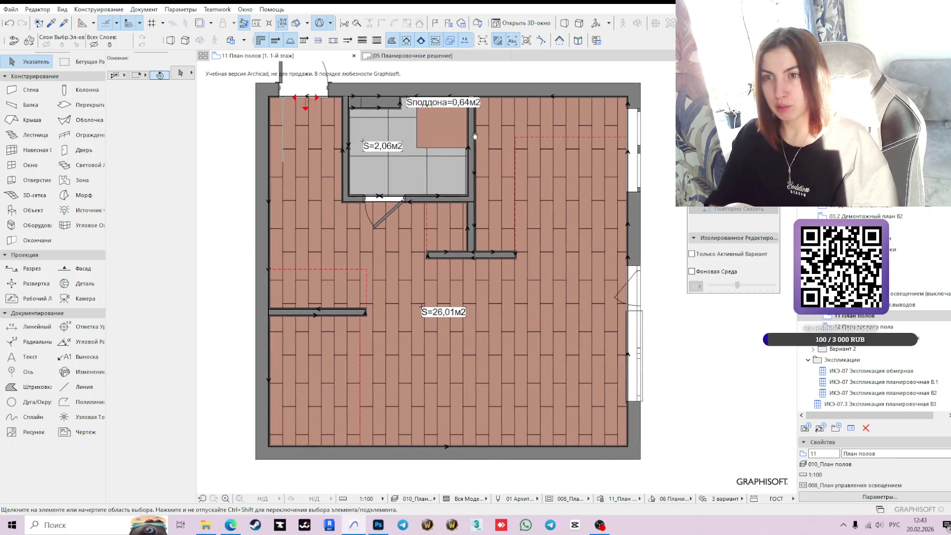
scroll(590, 370, down, 3)
middle_drag(466, 280, 429, 312)
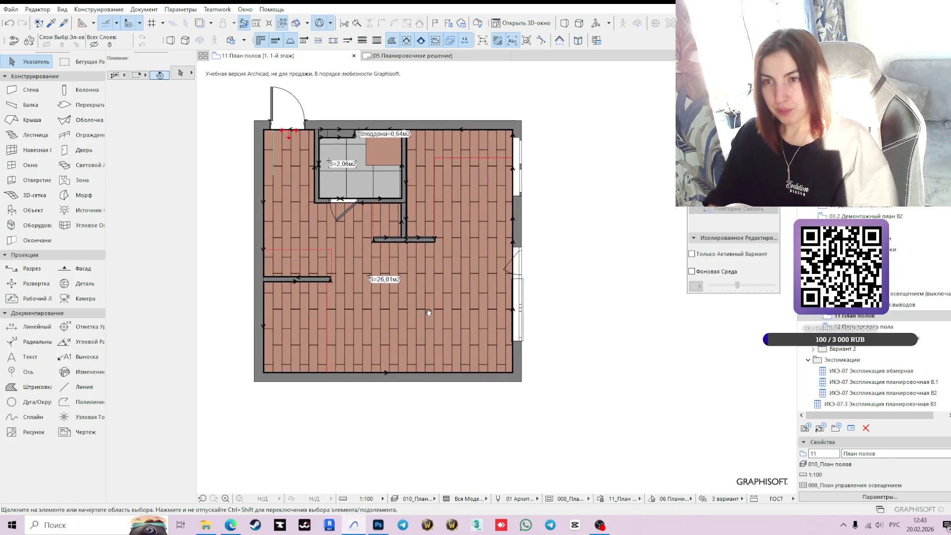
scroll(501, 345, down, 2)
mouse_move(537, 365)
middle_down()
mouse_move(554, 352)
mouse_move(503, 263)
mouse_move(584, 391)
mouse_move(542, 418)
mouse_move(470, 250)
middle_up()
mouse_move(575, 386)
middle_down()
mouse_move(526, 335)
mouse_move(538, 321)
middle_up()
scroll(544, 397, down, 3)
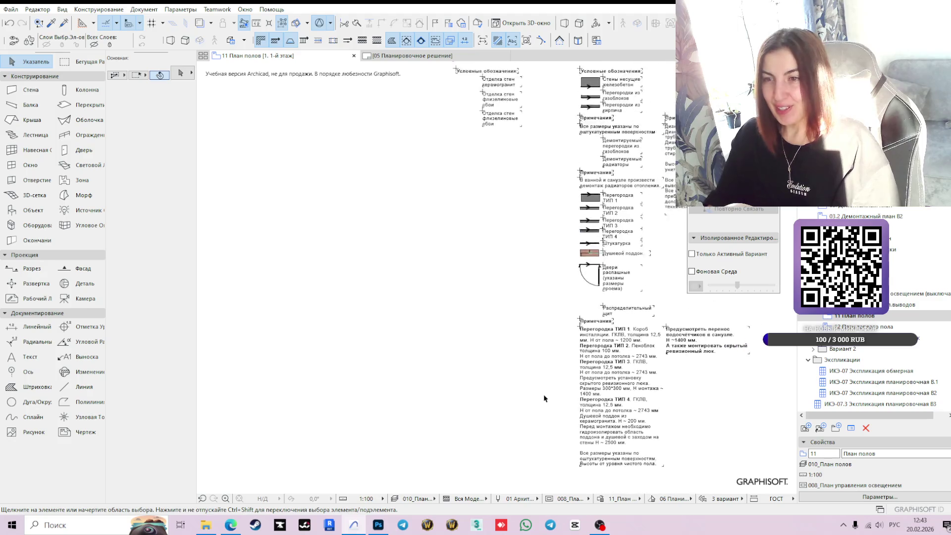
middle_drag(429, 429, 477, 307)
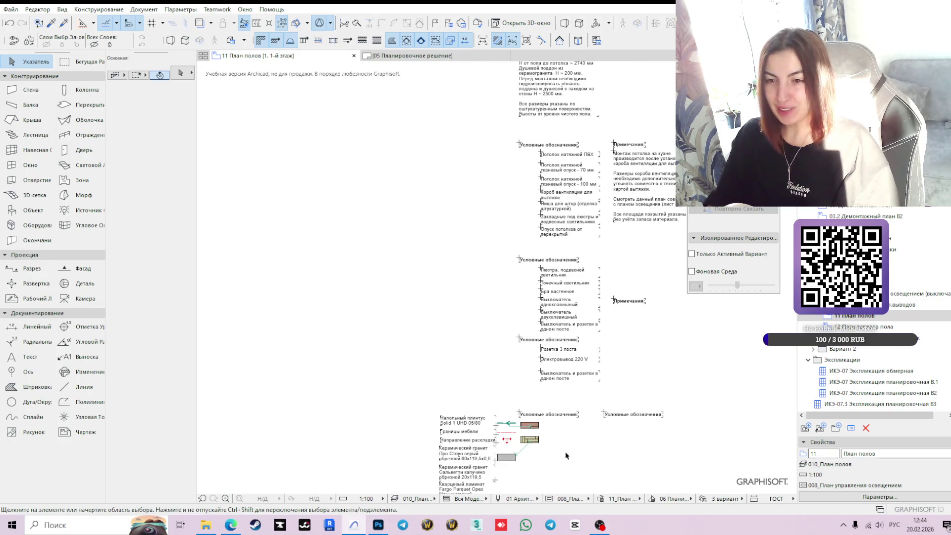
middle_drag(566, 456, 570, 301)
scroll(570, 302, up, 3)
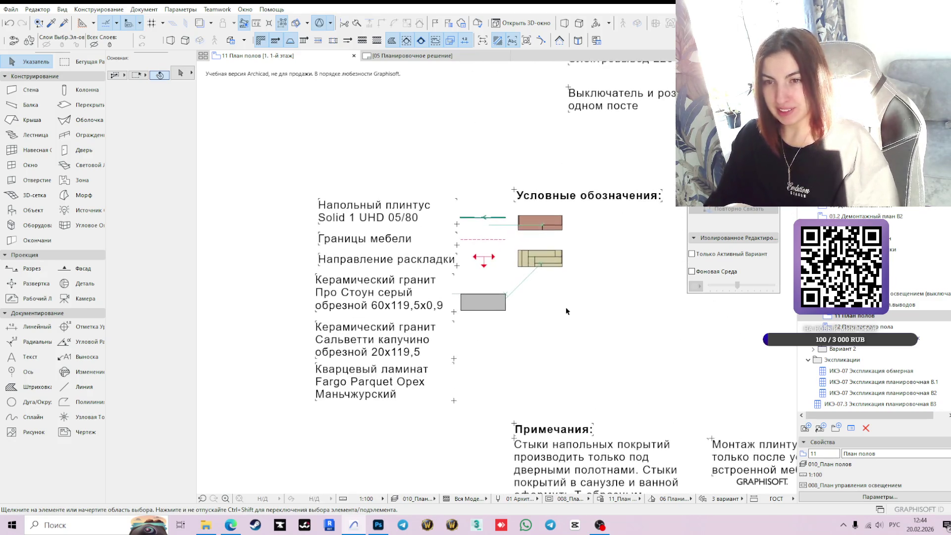
click(486, 265)
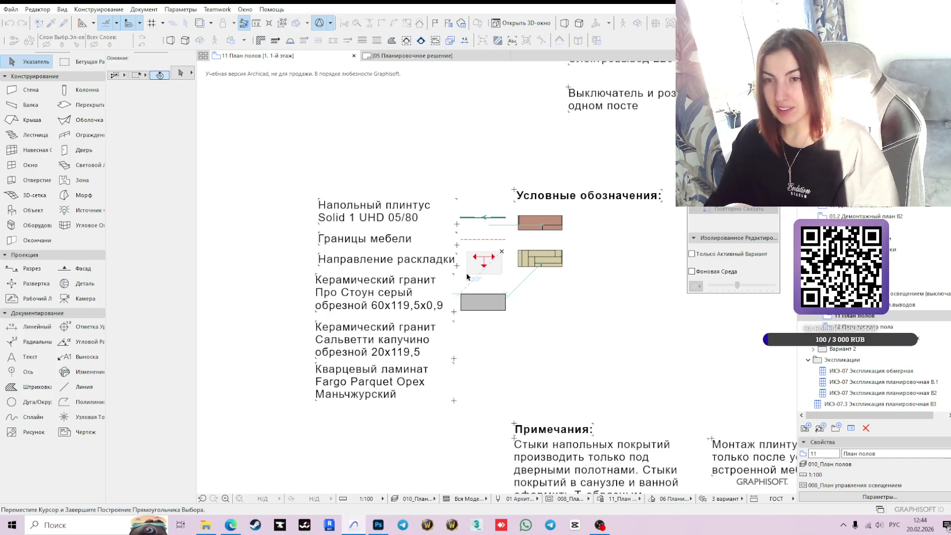
- Move the layout-direction arrow symbol into the right column below the tile swatches
click(485, 257)
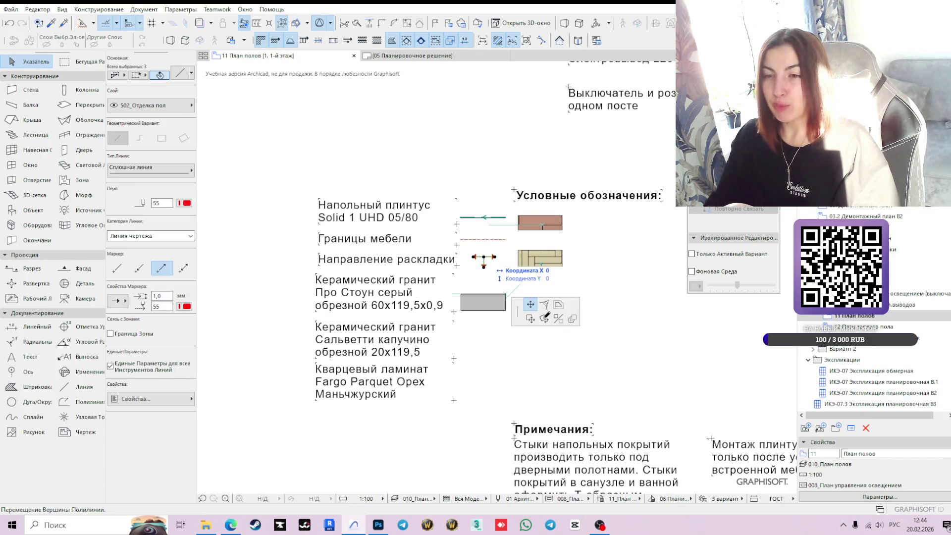
click(531, 318)
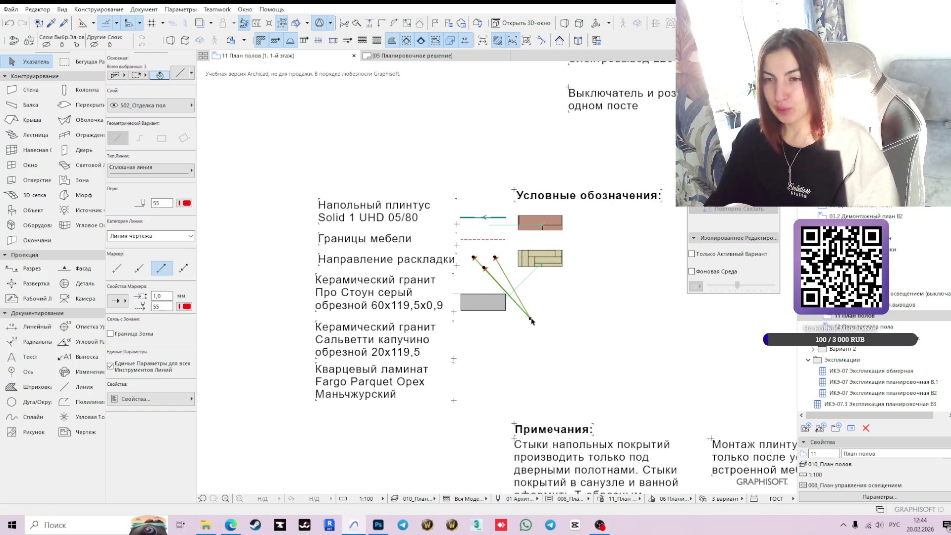
key(ctrl+z)
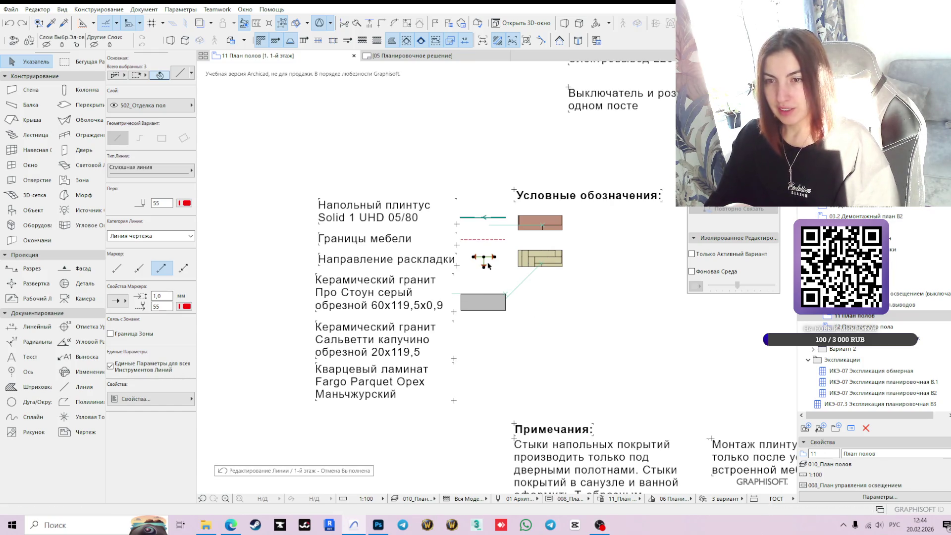
click(484, 258)
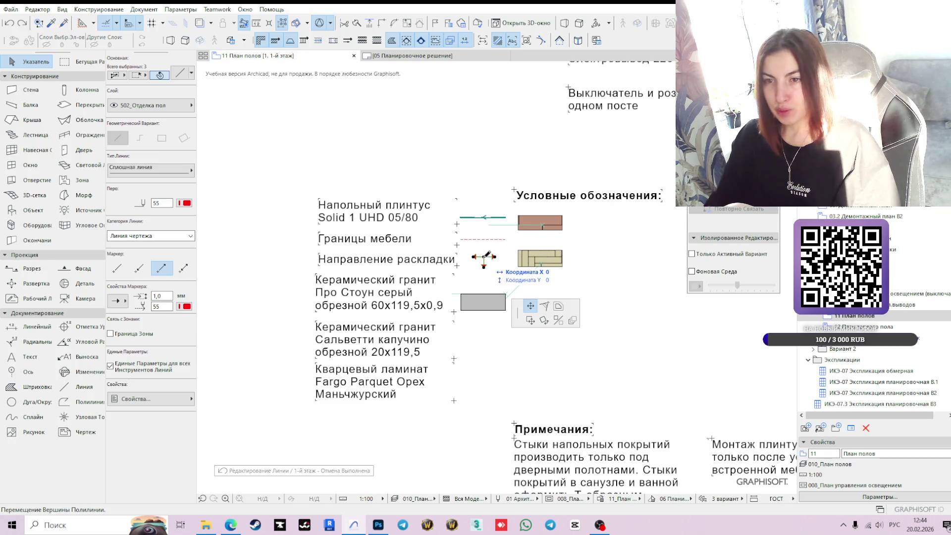
click(530, 323)
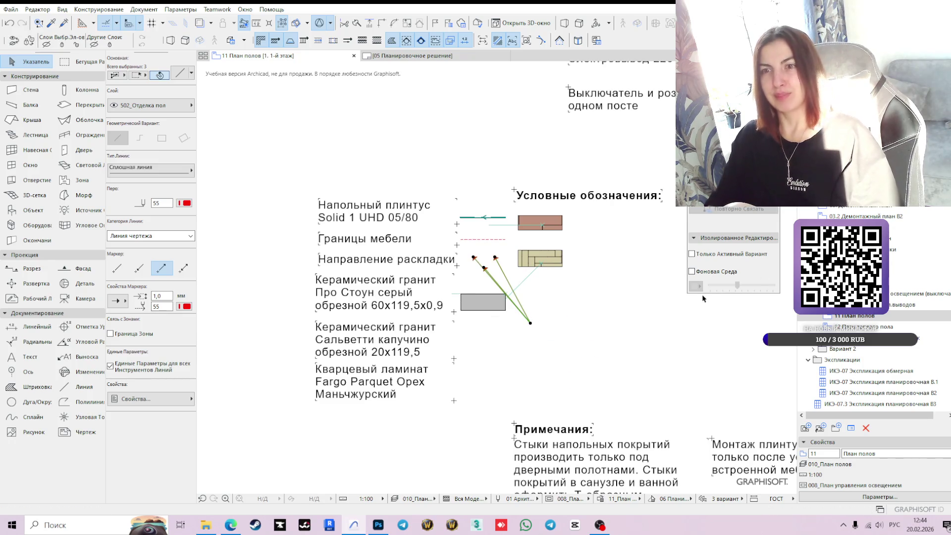
key(ctrl+z)
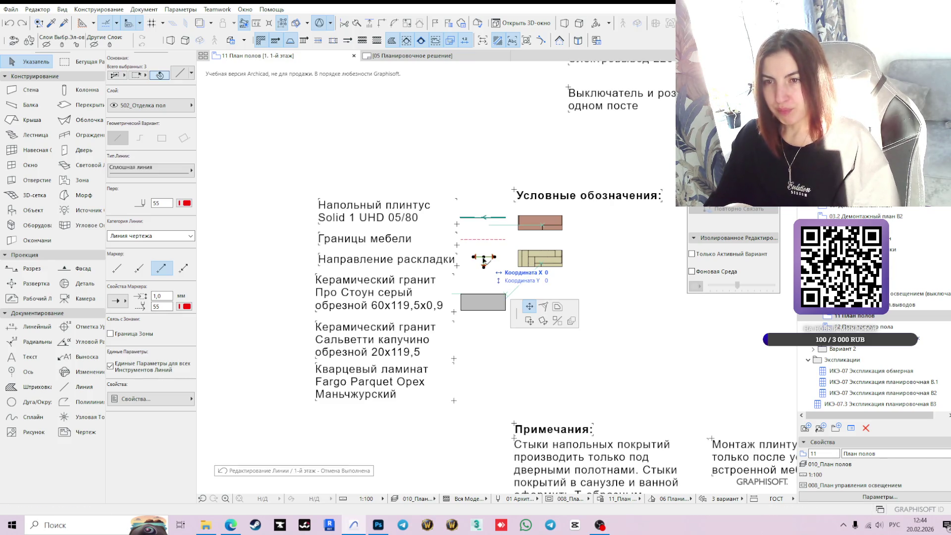
click(485, 257)
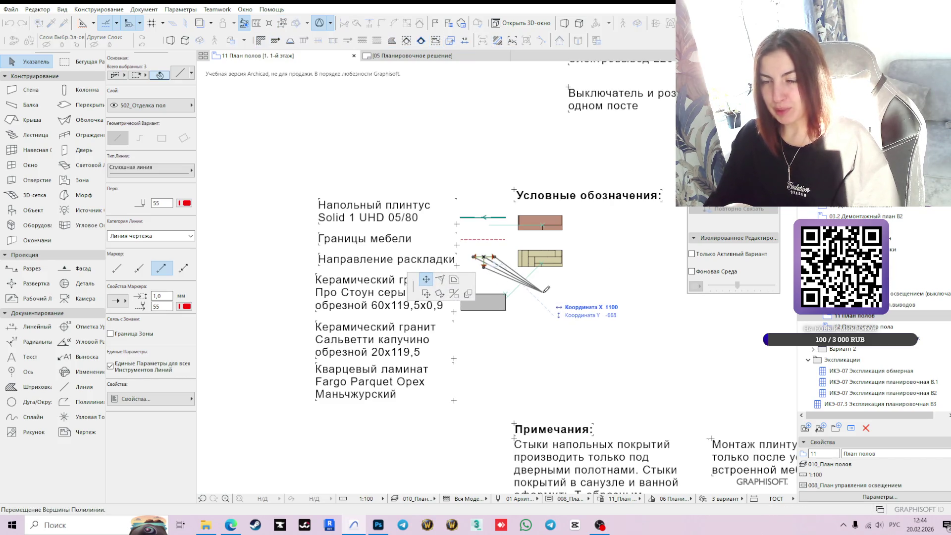
click(426, 295)
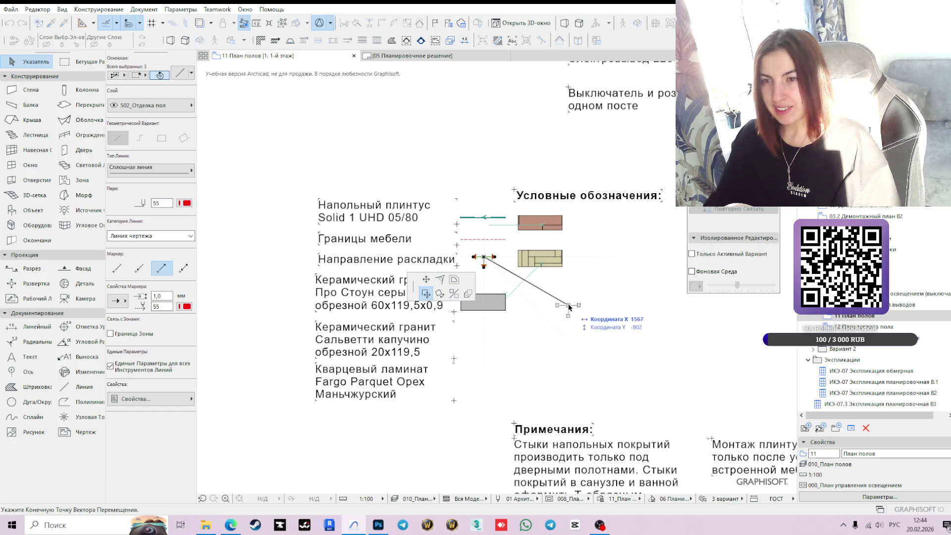
click(540, 287)
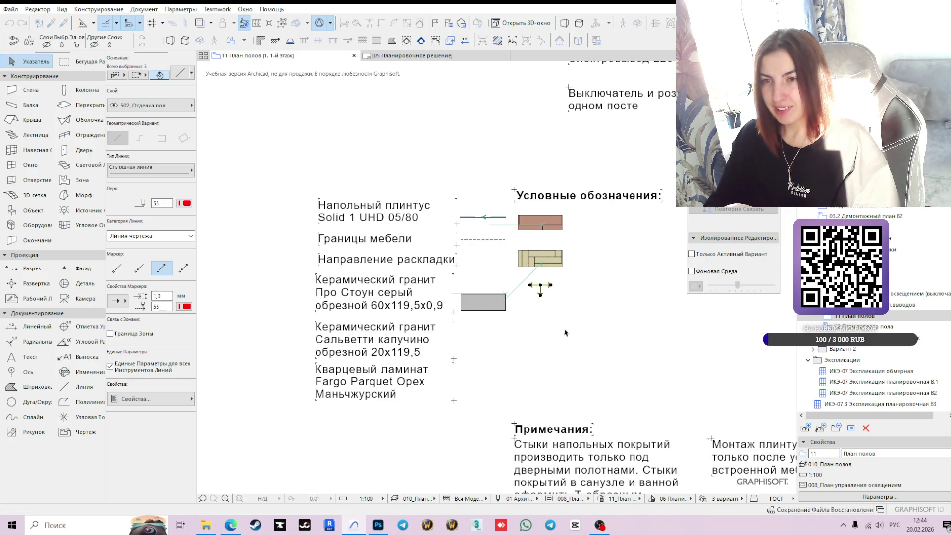
click(487, 240)
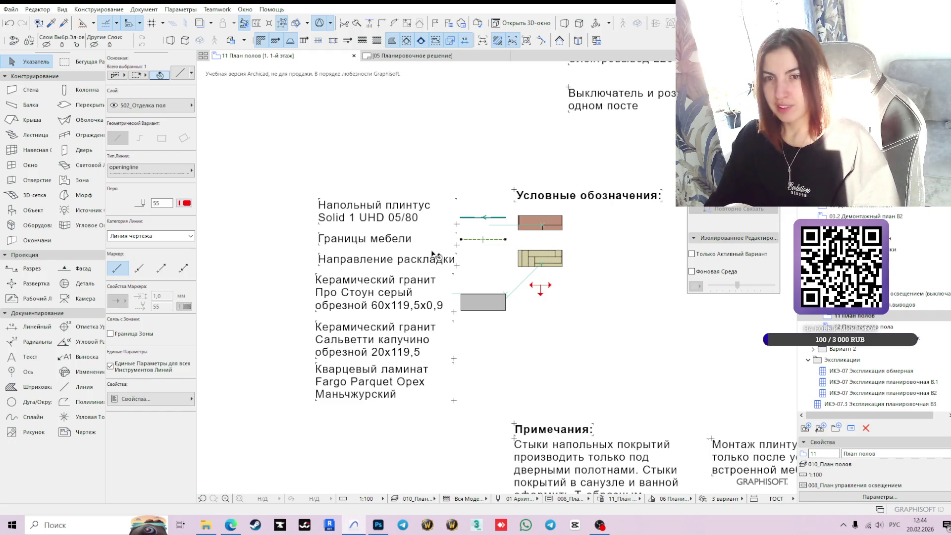
- Place the Направление раскладки caption beside its arrow, then begin moving the Границы мебели line
click(402, 265)
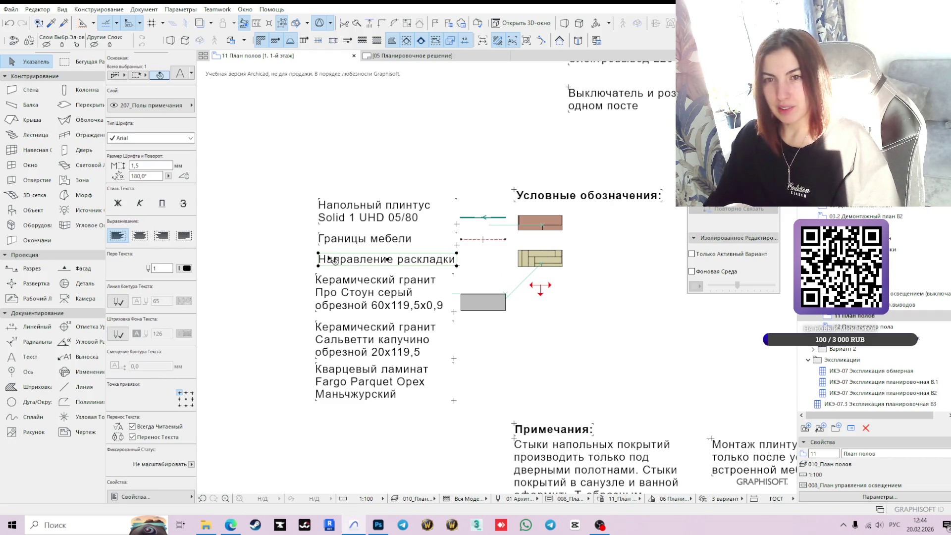
click(319, 253)
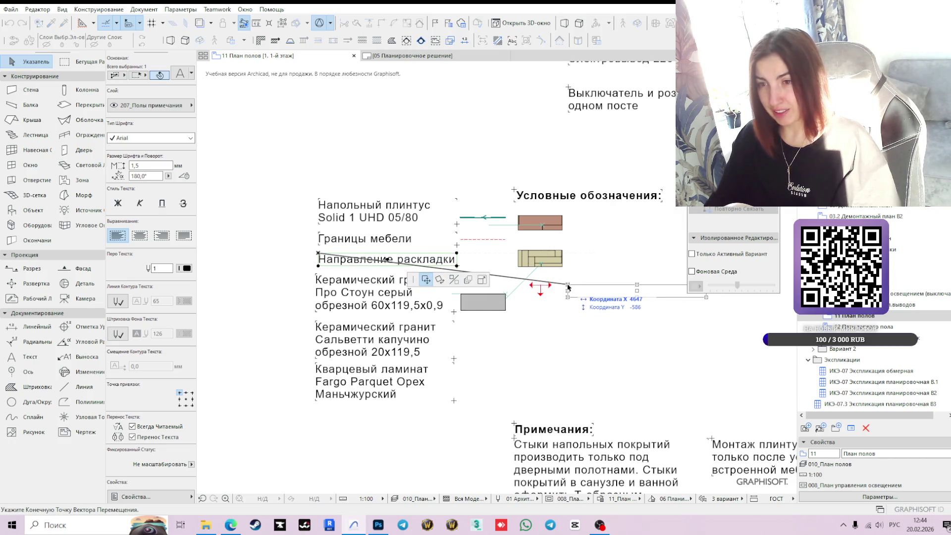
click(568, 287)
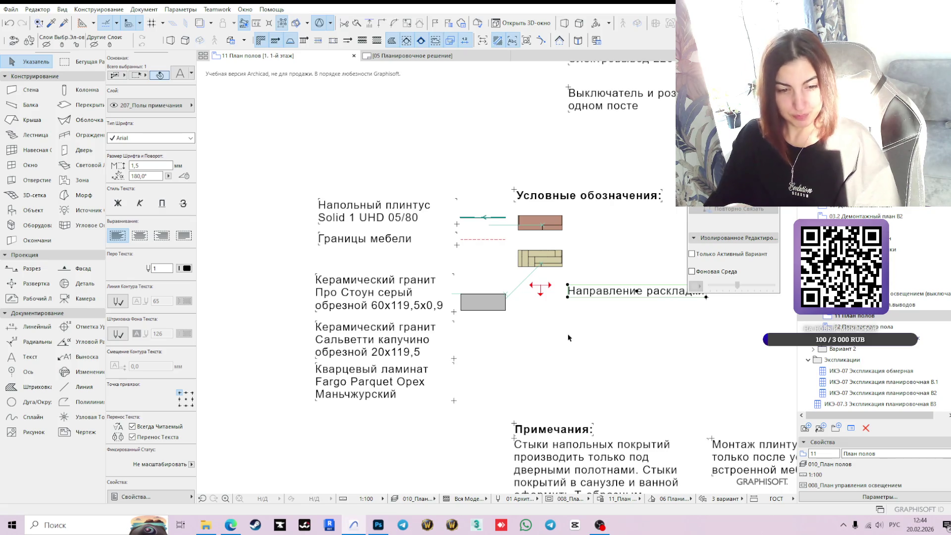
click(524, 333)
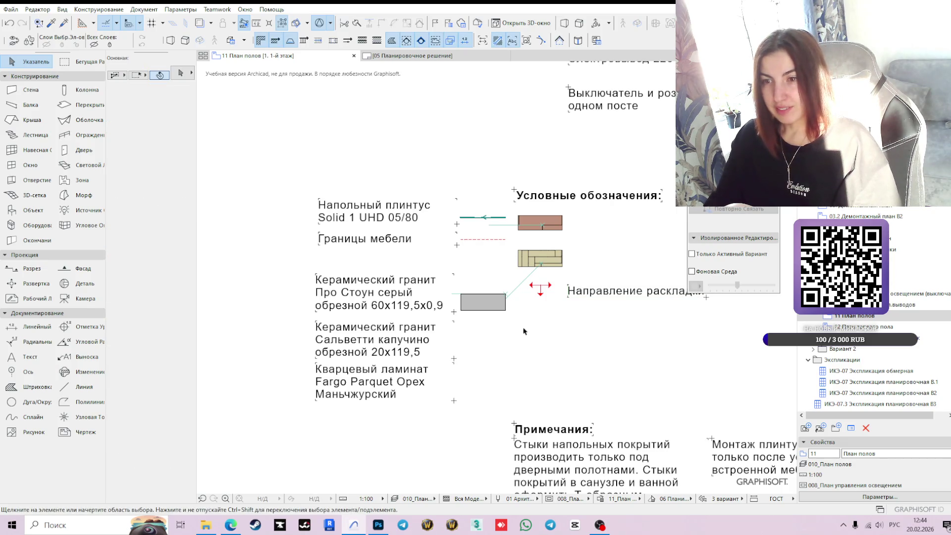
click(570, 290)
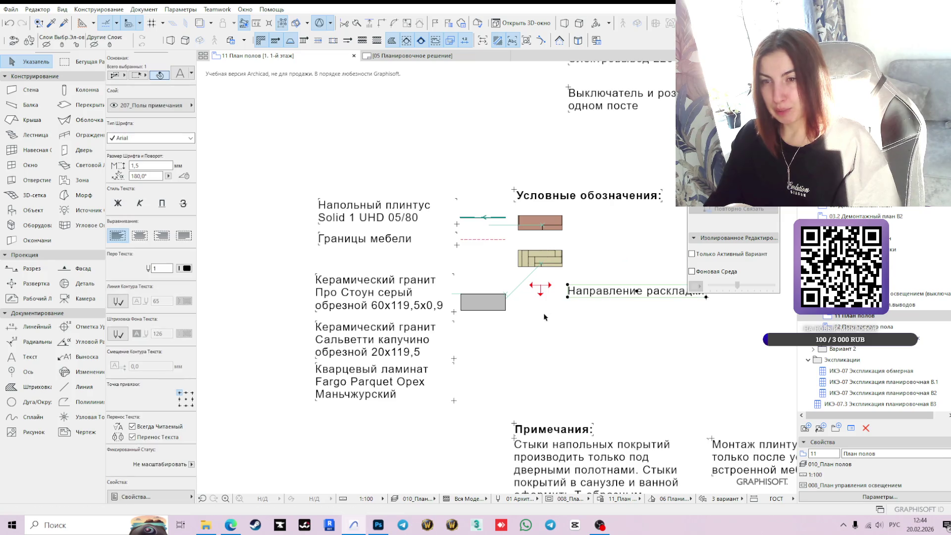
click(489, 240)
click(461, 240)
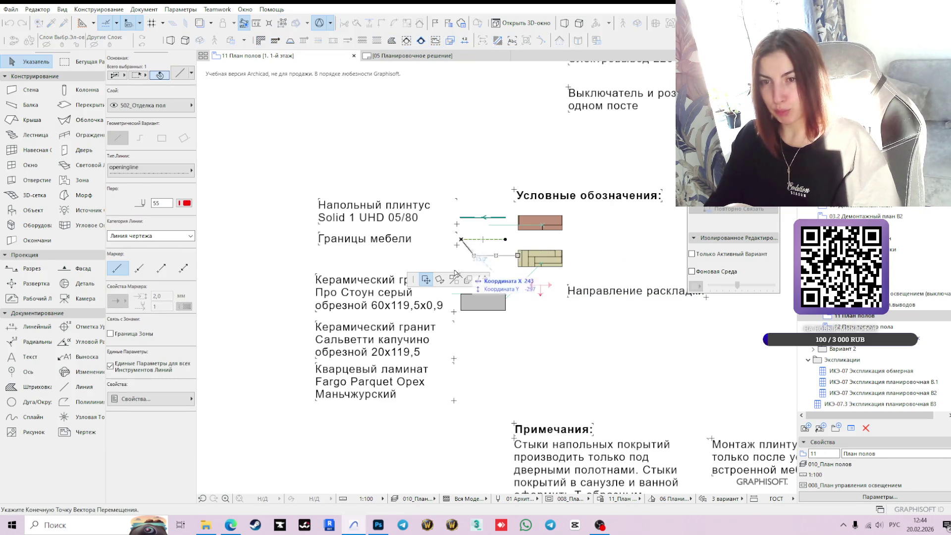